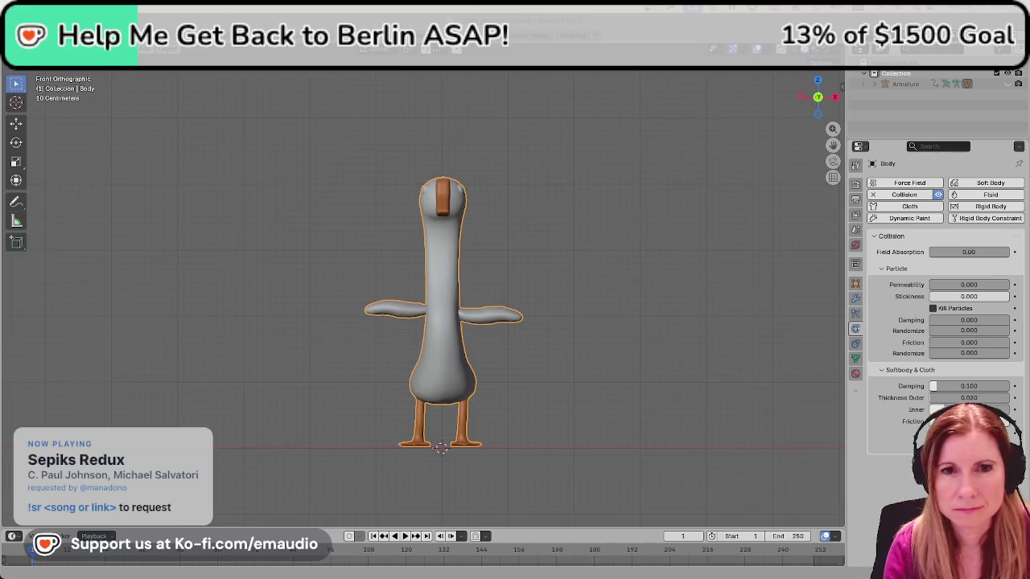
Display the Body's Armature and Collision modifiers in the wrench tab, then deselect the goose.
left_click(856, 297)
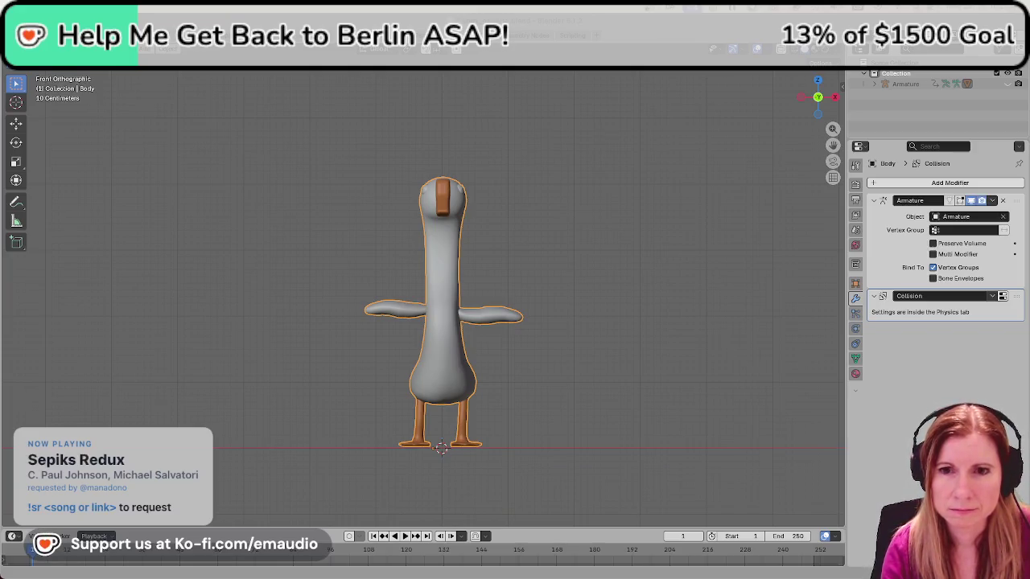
key("alt+a")
Add a plane, raise it to torso height and rotate it 90° on X to stand upright.
key("shift+a")
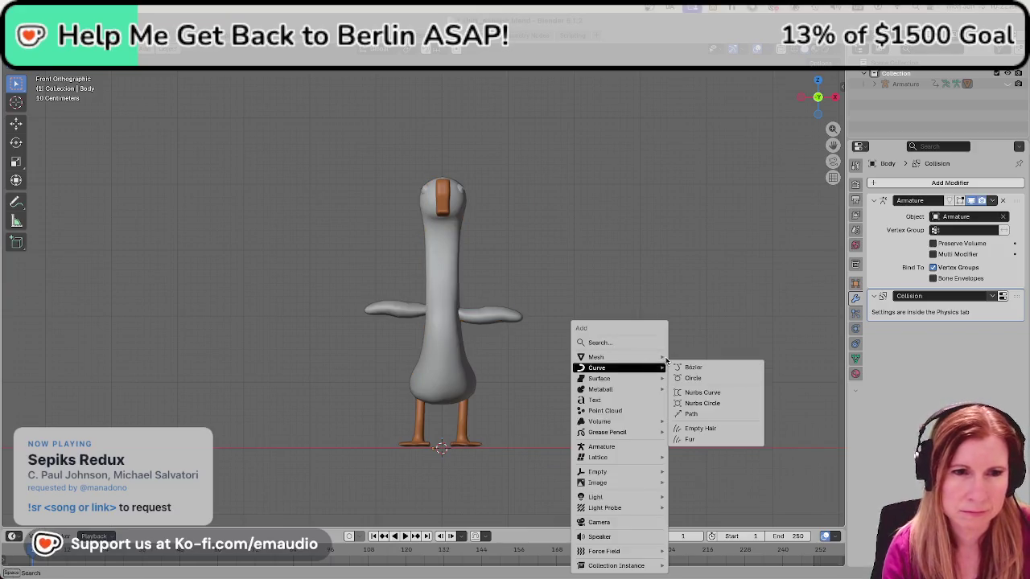
left_click(688, 359)
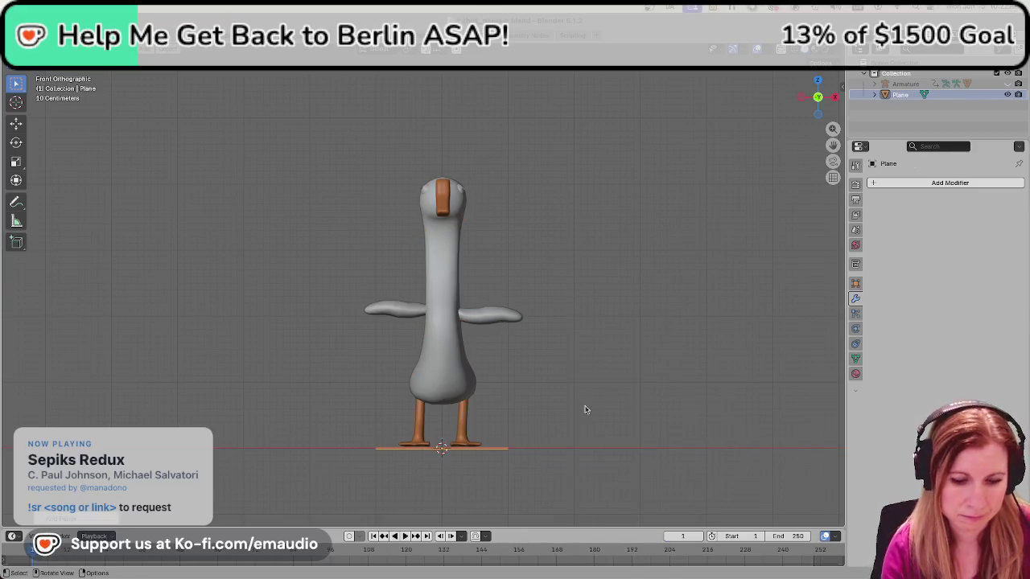
key("g")
key("z")
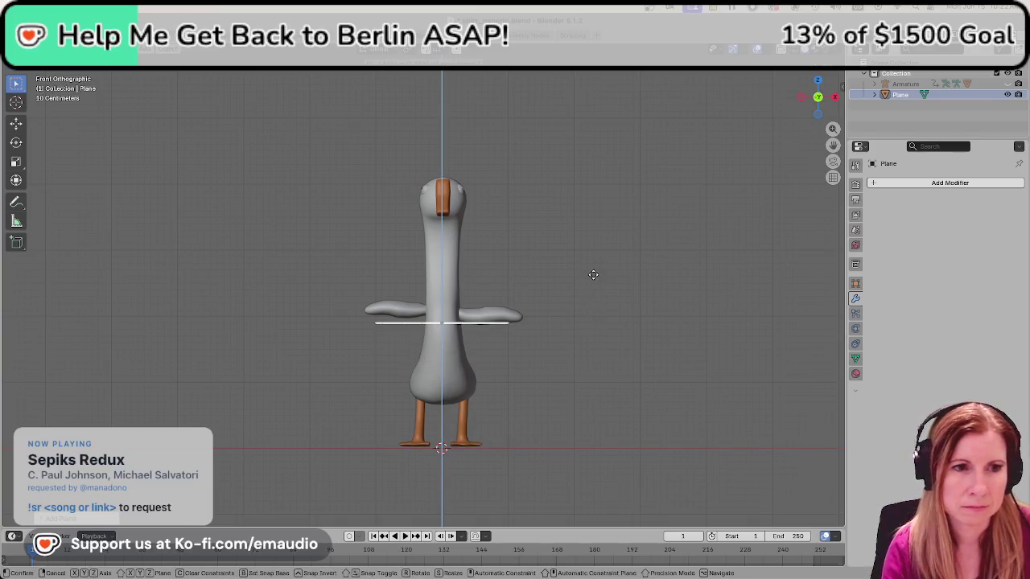
left_click(595, 288)
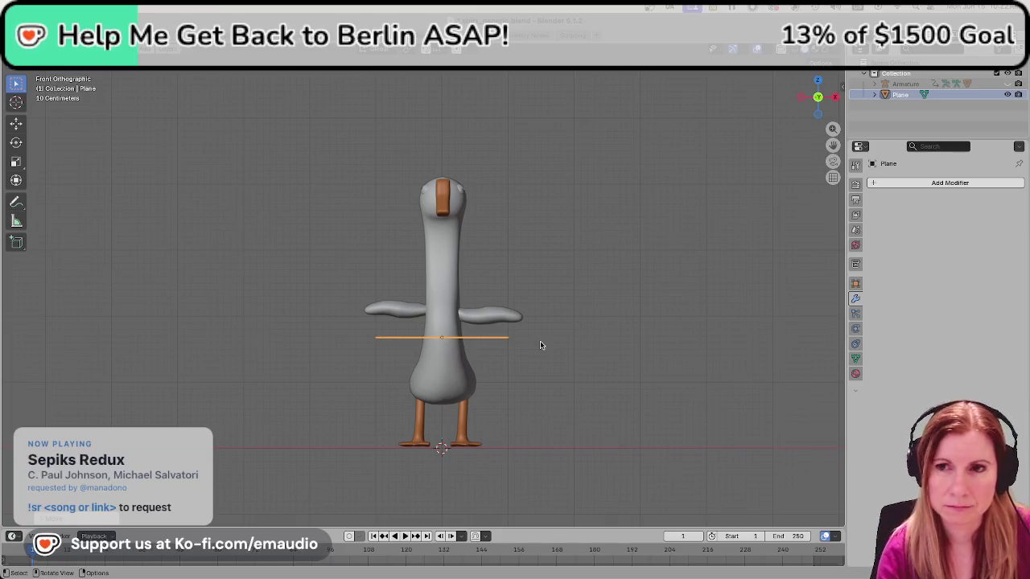
type("r90")
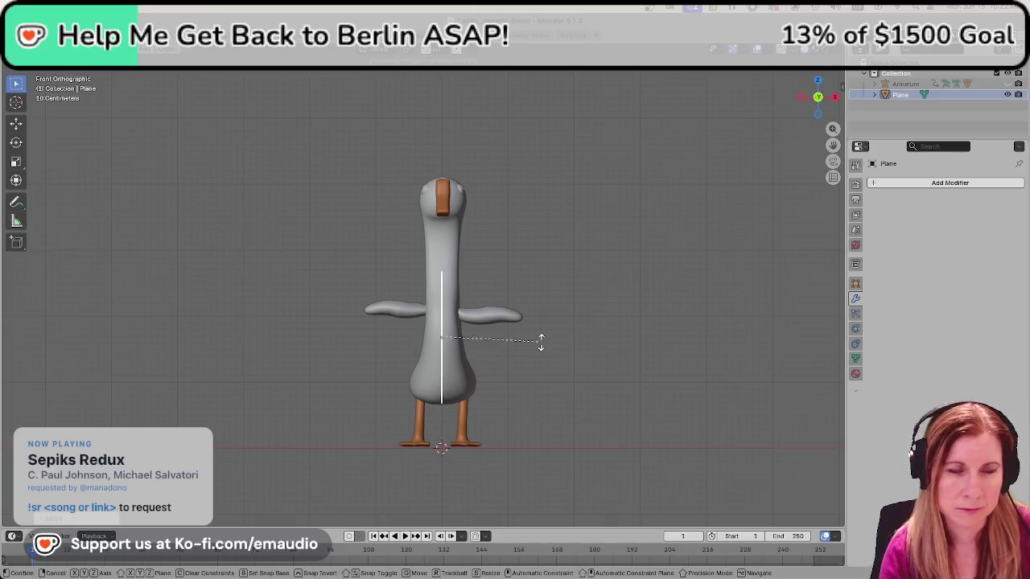
key("BackSpace")
key("BackSpace")
type("x90")
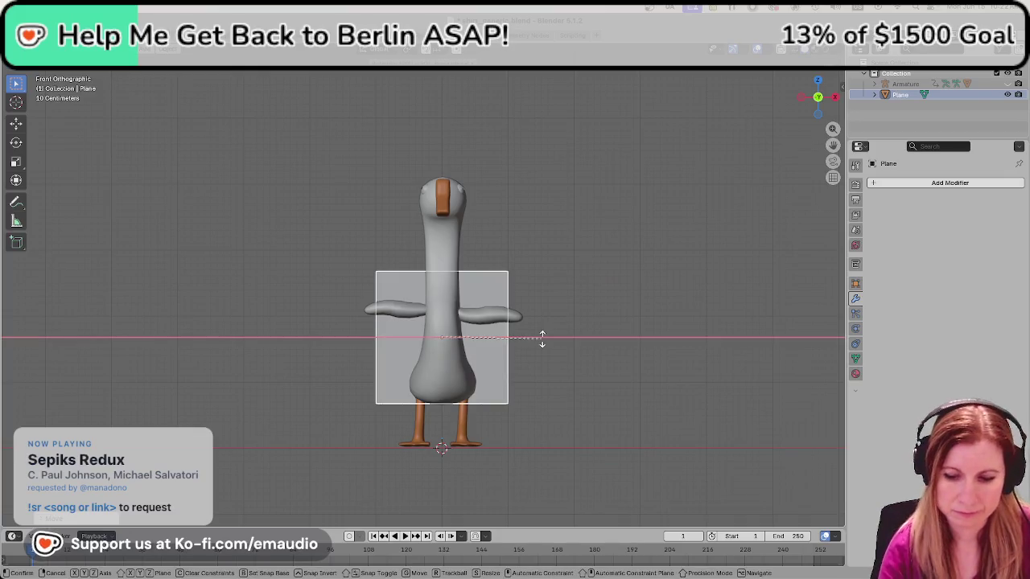
key("Return")
Move the upright plane along Y so it sits in front of the goose's torso.
mouse_move(546, 320)
middle_mouse_down()
mouse_move(580, 342)
mouse_move(453, 340)
mouse_move(465, 342)
middle_mouse_up()
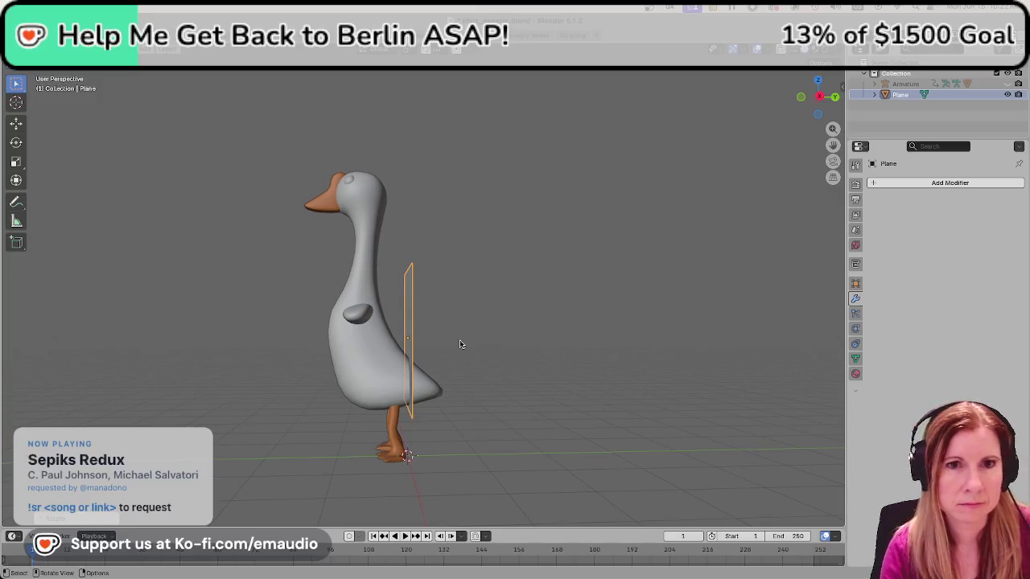
key("g")
key("y")
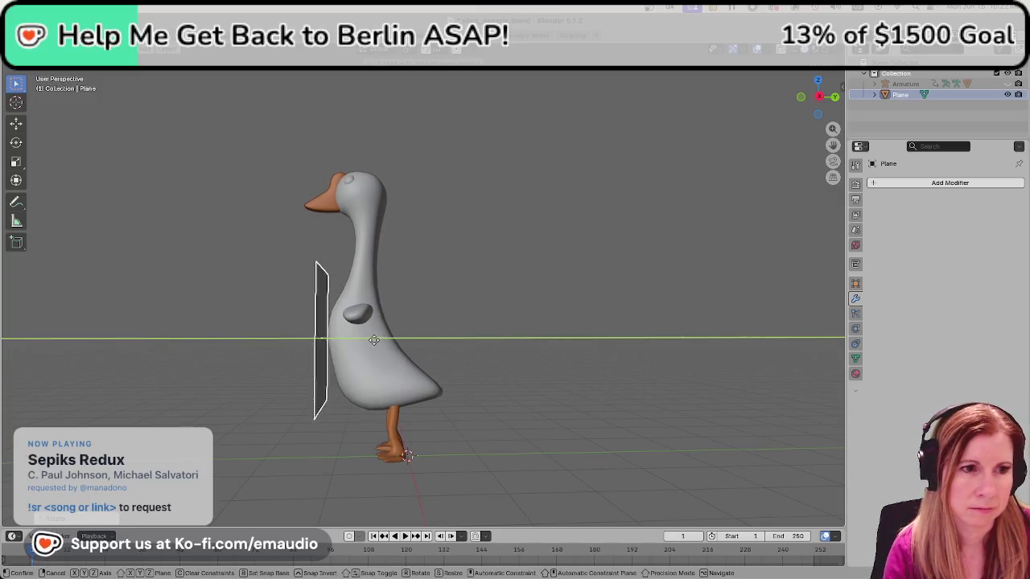
left_click(372, 343)
mouse_move(373, 339)
middle_mouse_down()
mouse_move(295, 349)
mouse_move(520, 331)
mouse_move(404, 349)
middle_mouse_up()
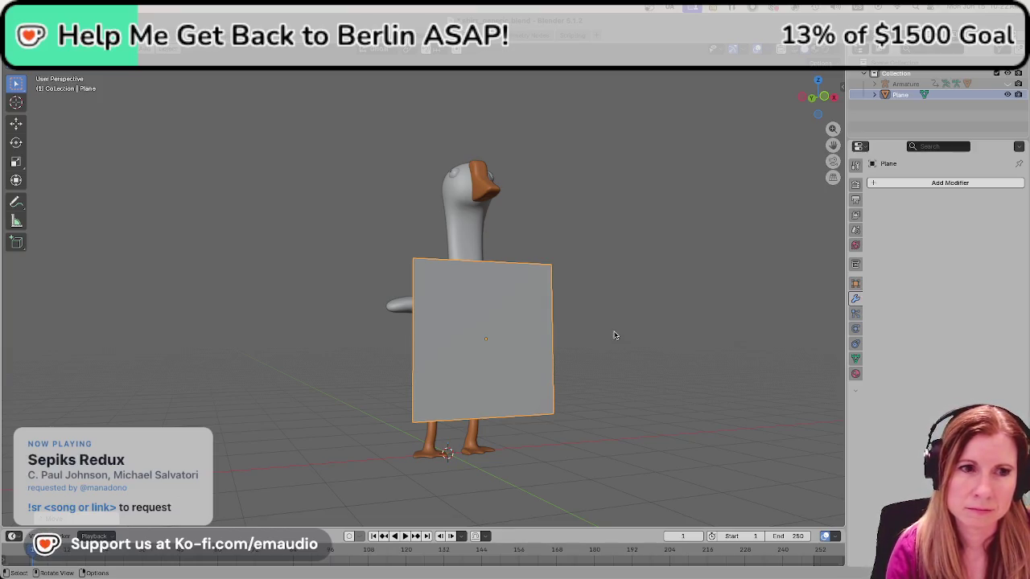
left_click(644, 342)
middle_click_drag(657, 346, 639, 357)
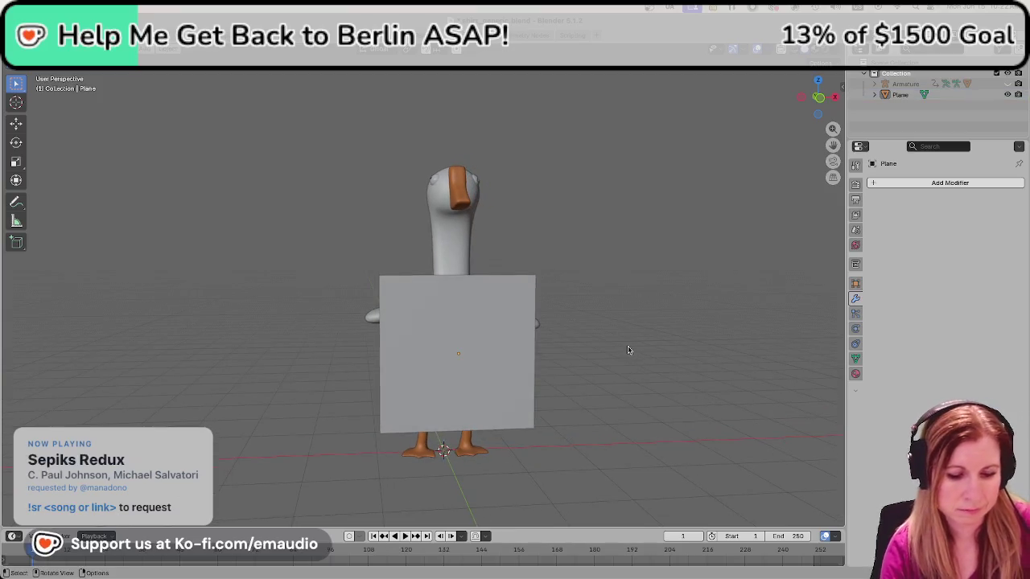
Save the file as shirt_generic.blend.
key("ctrl+s")
scroll(515, 370, "up", 2)
scroll(535, 384, "down", 3)
In front view, scale the plane down to roughly the goose's torso width.
left_click(499, 378)
key("KP_1")
scroll(415, 366, "down", 1)
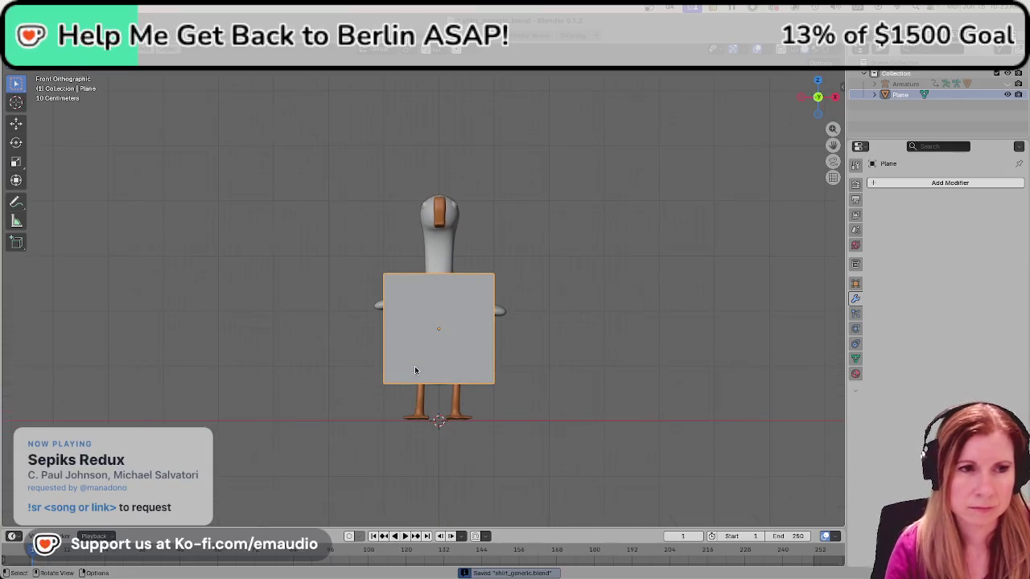
scroll(434, 386, "up", 1)
scroll(461, 405, "up", 1)
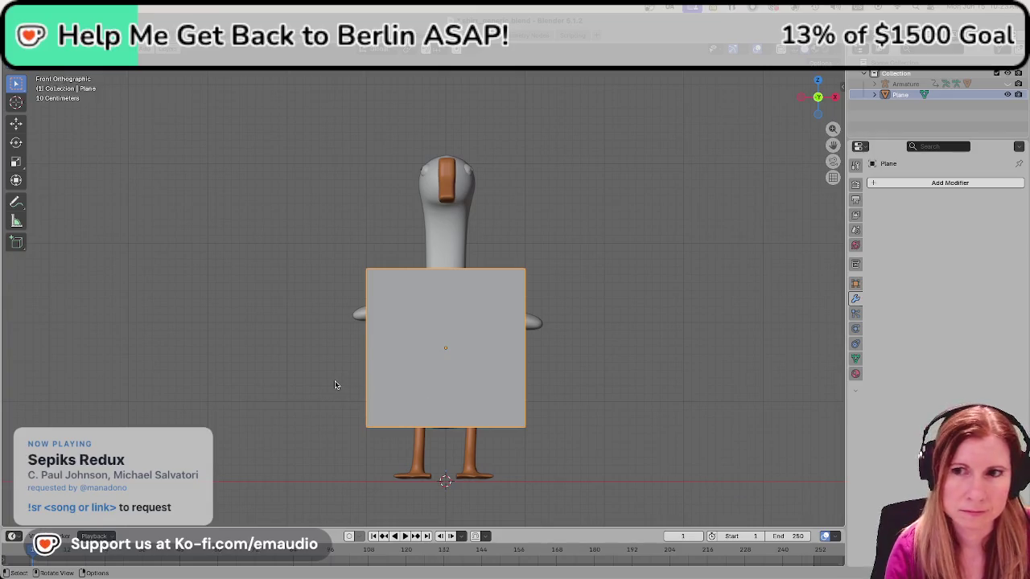
key("s")
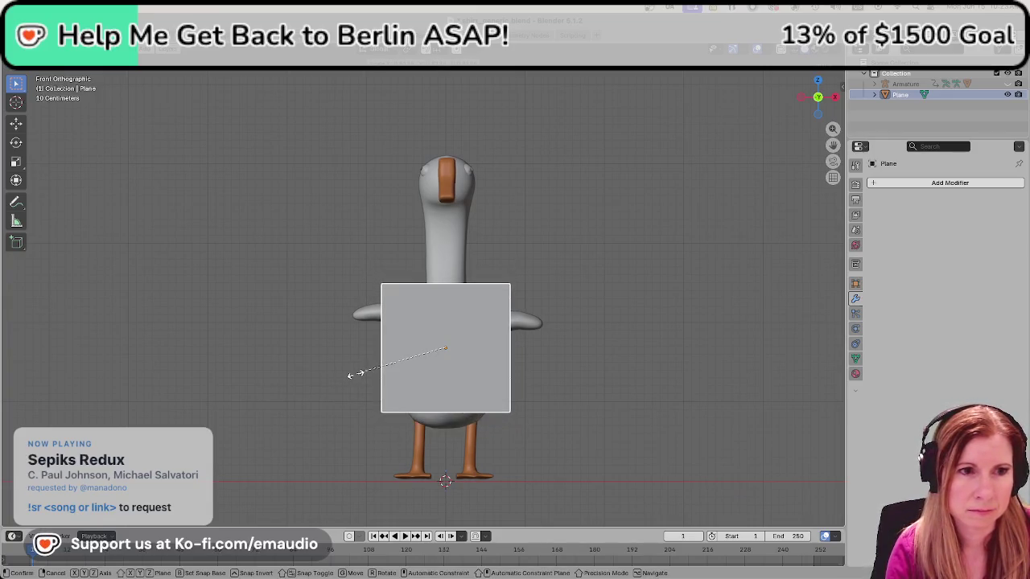
left_click(351, 374)
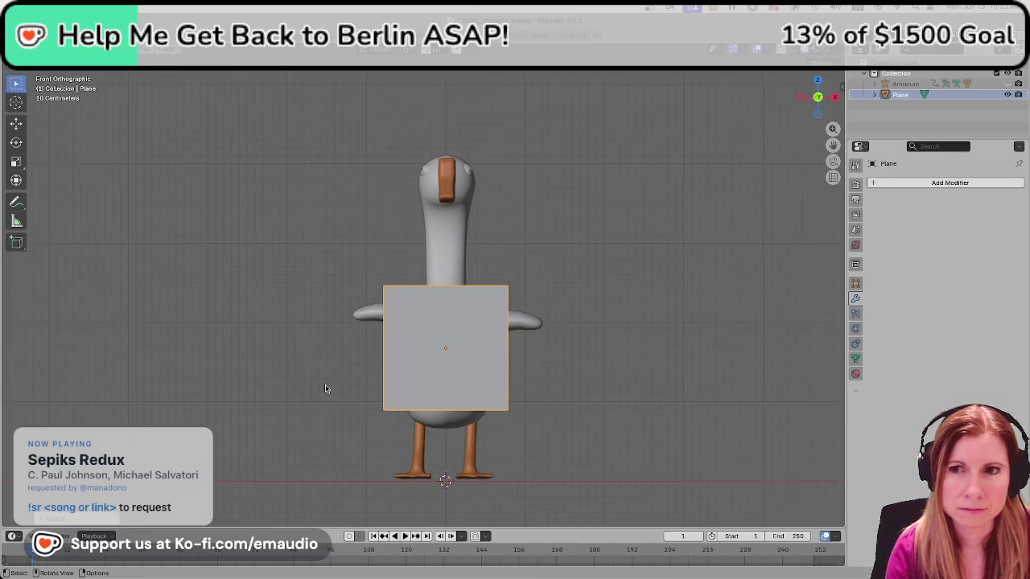
scroll(352, 380, "up", 2)
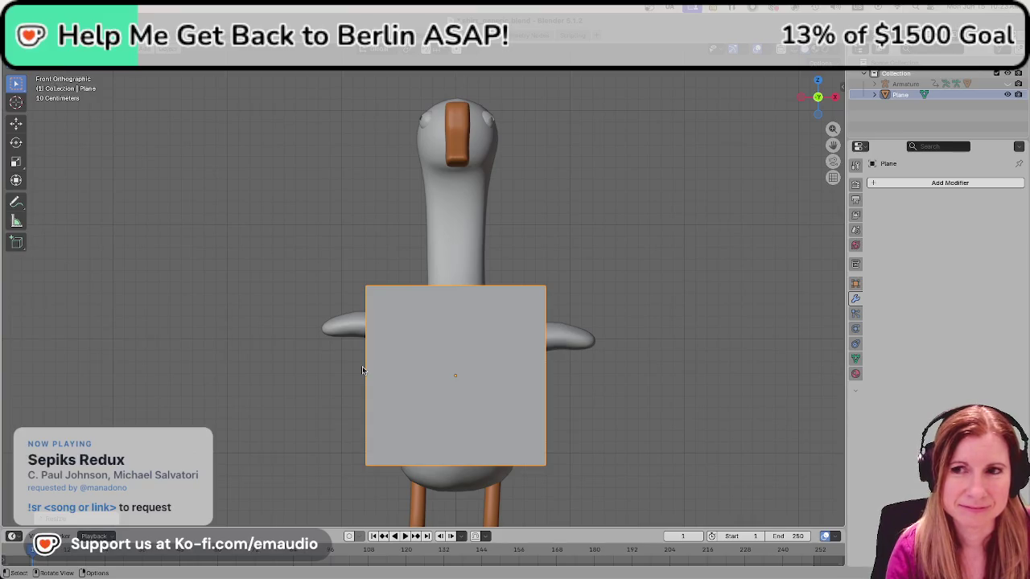
scroll(362, 370, "down", 2)
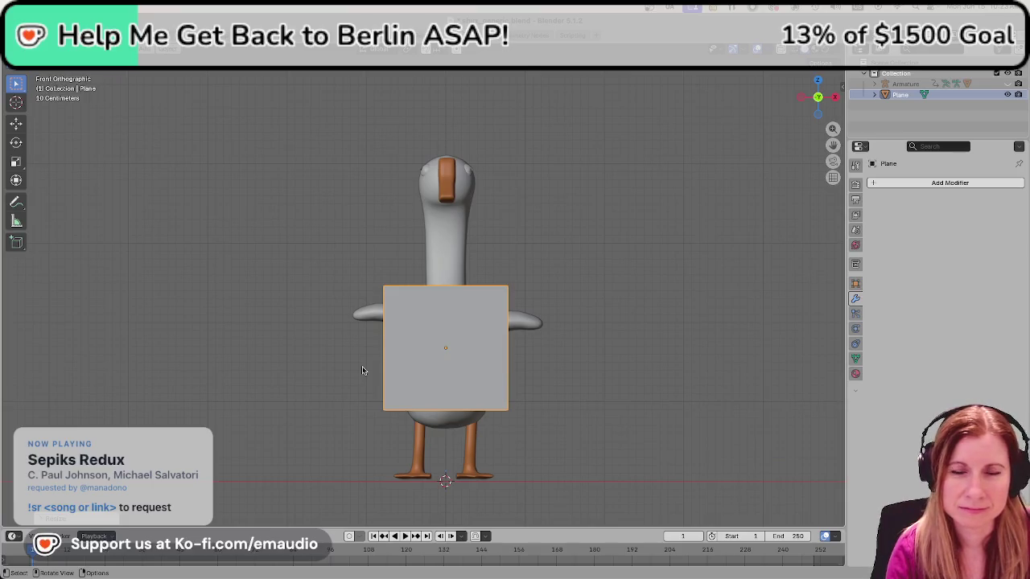
In Edit Mode, subdivide the plane with 30 cuts.
right_click(443, 331)
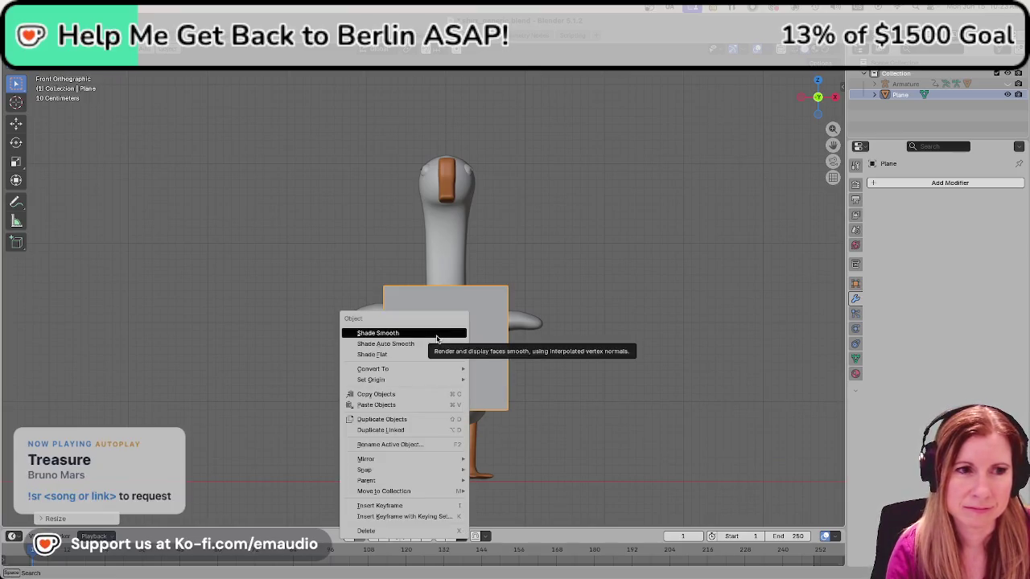
left_click(441, 332)
key("Tab")
right_click(459, 311)
left_click(459, 310)
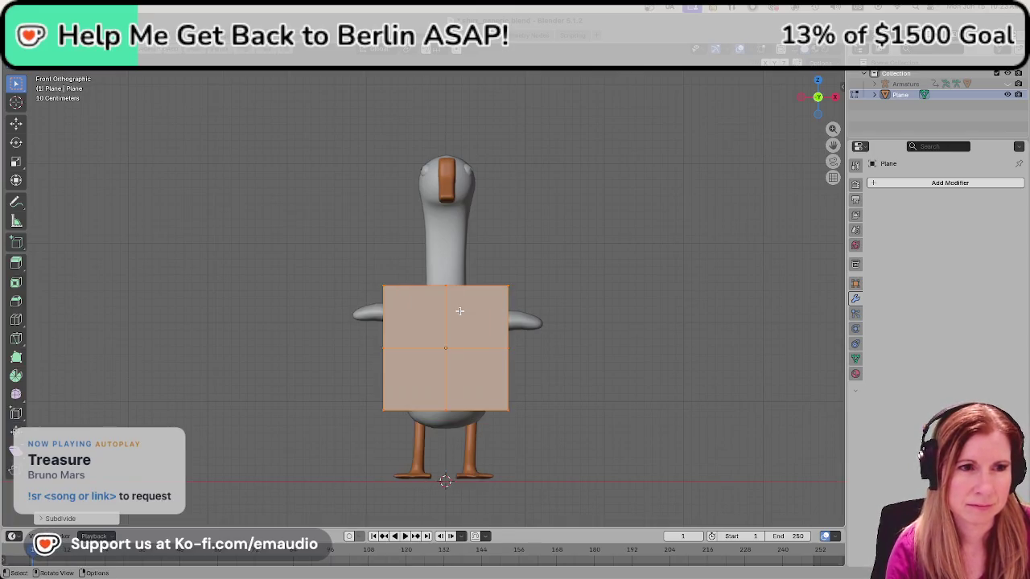
left_click(50, 519)
left_click(155, 444)
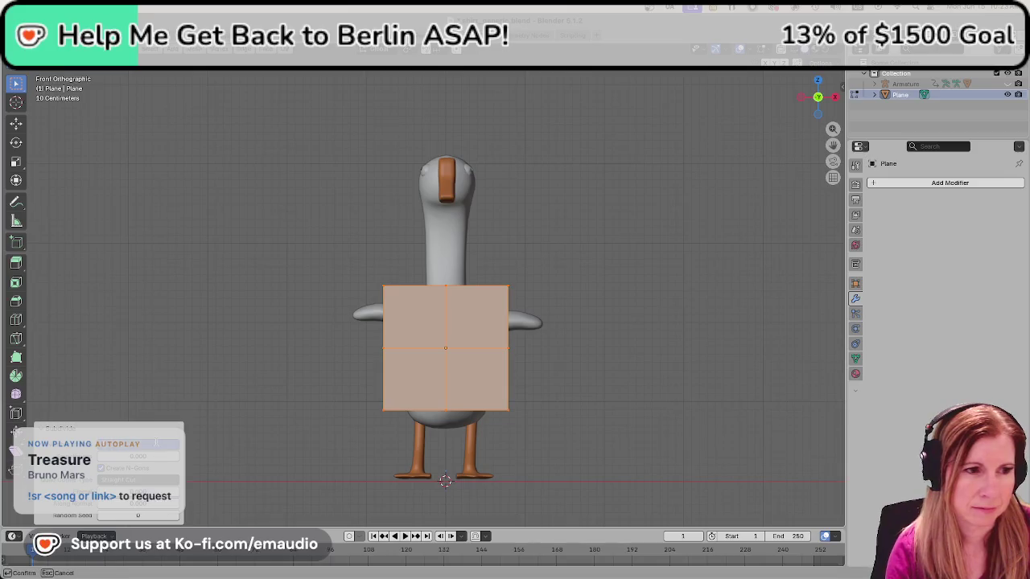
type("30")
key("Return")
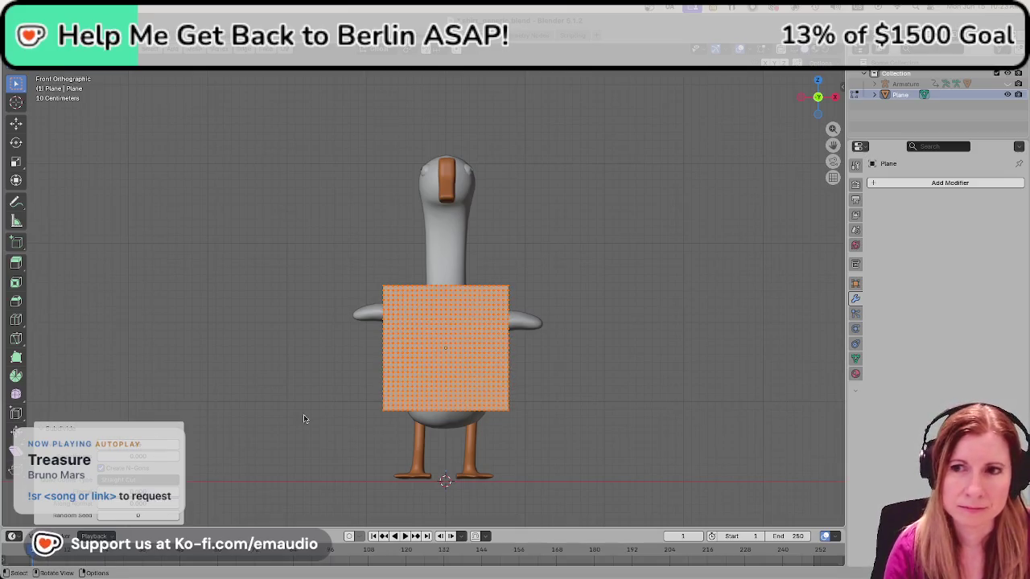
mouse_move(432, 370)
middle_mouse_down("ctrl")
mouse_move(722, 259)
mouse_move(620, 368)
middle_mouse_up("ctrl")
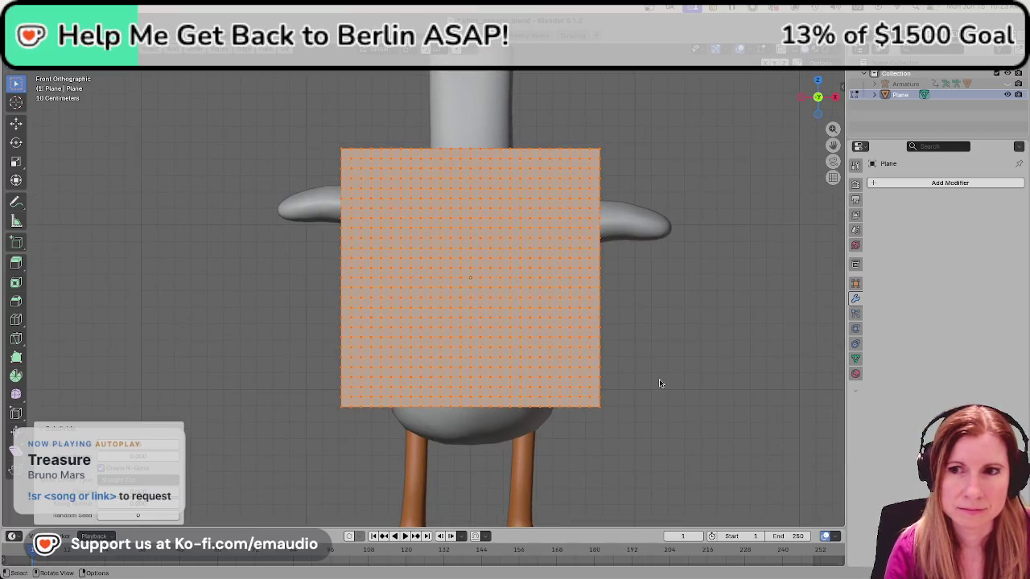
Deselect all and box-select the vertices on the grid's left half.
key("alt+a")
left_click_drag(307, 101, 464, 477)
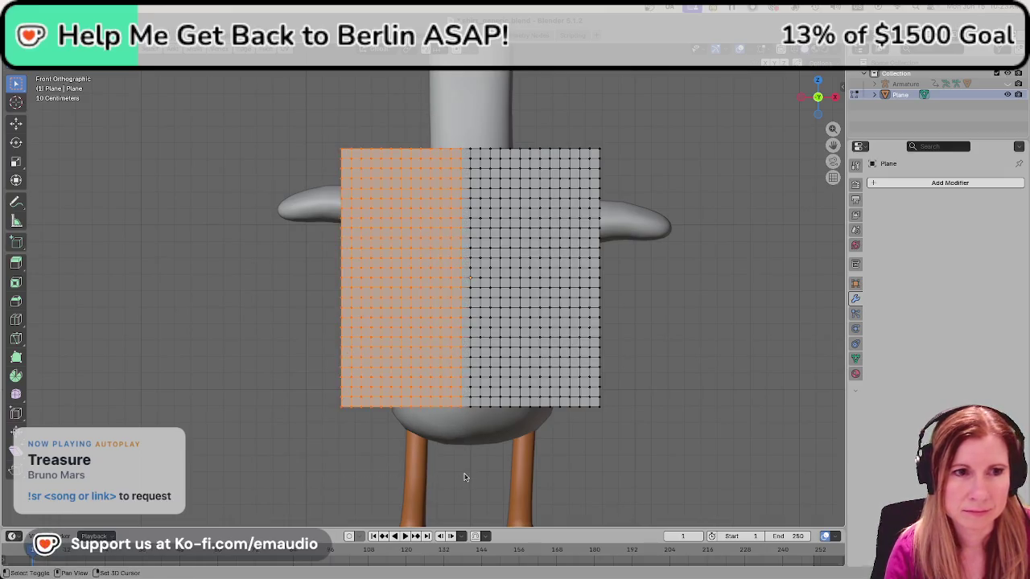
left_click_drag(394, 79, 467, 432)
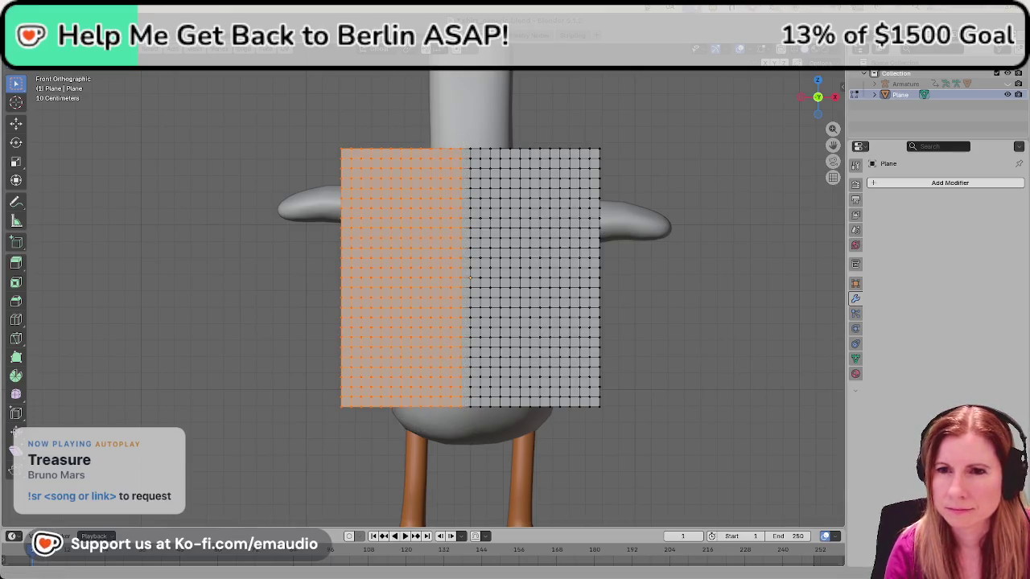
Reselect exactly the grid's left-half vertices and delete them.
left_click(396, 92)
left_click_drag(334, 104, 484, 430)
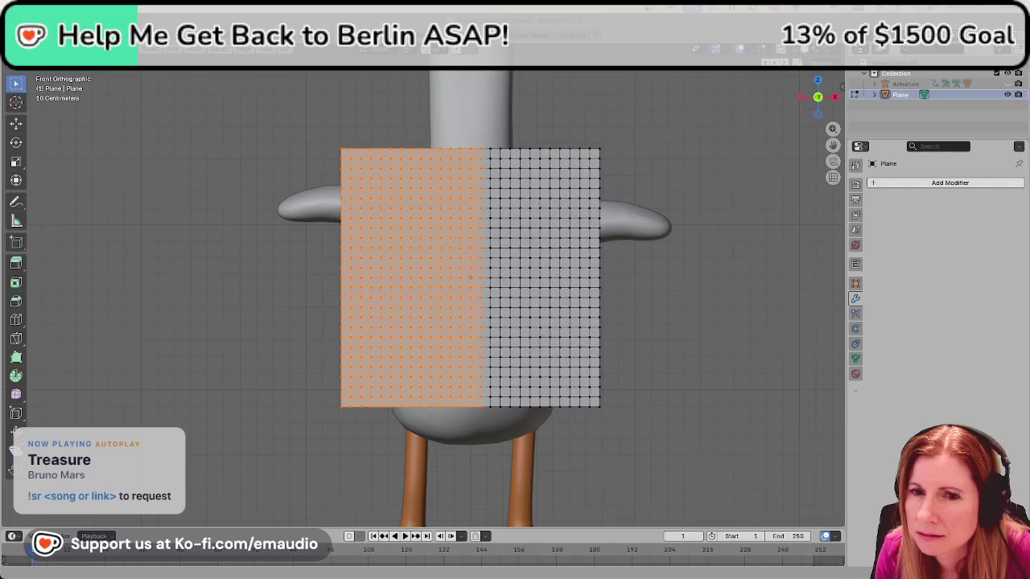
key("alt+a")
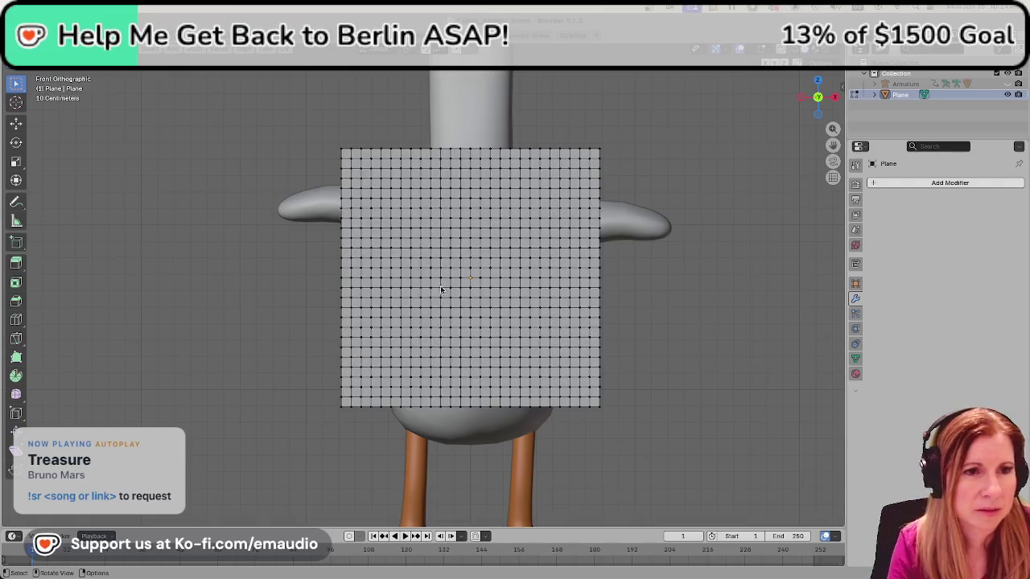
left_click_drag(326, 119, 465, 463)
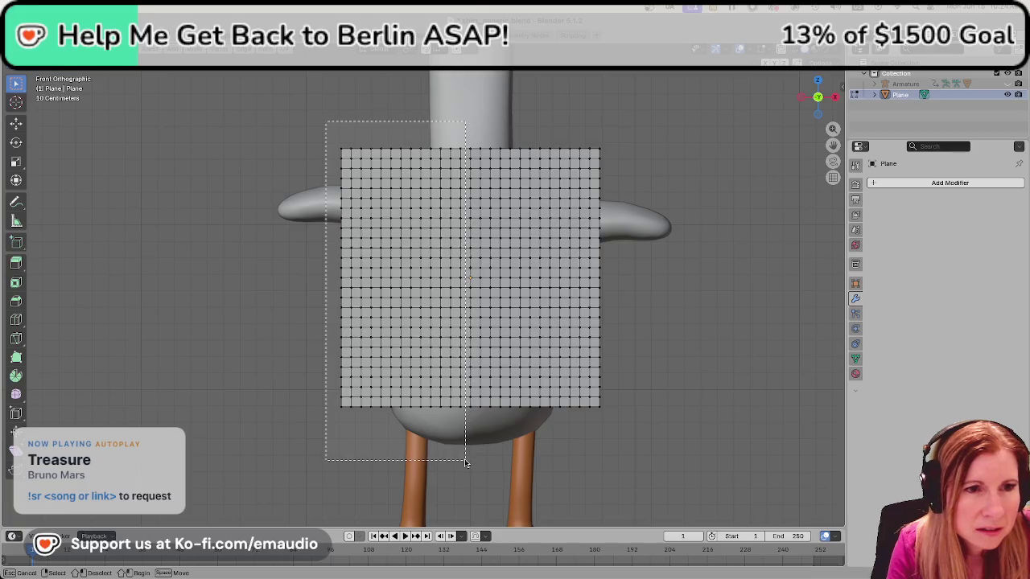
right_click(388, 348)
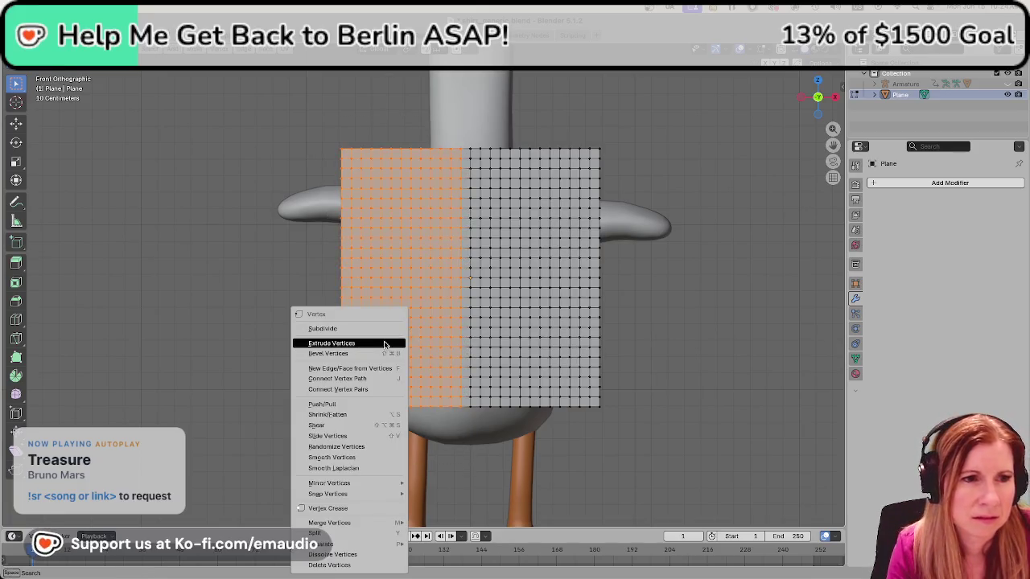
left_click(353, 566)
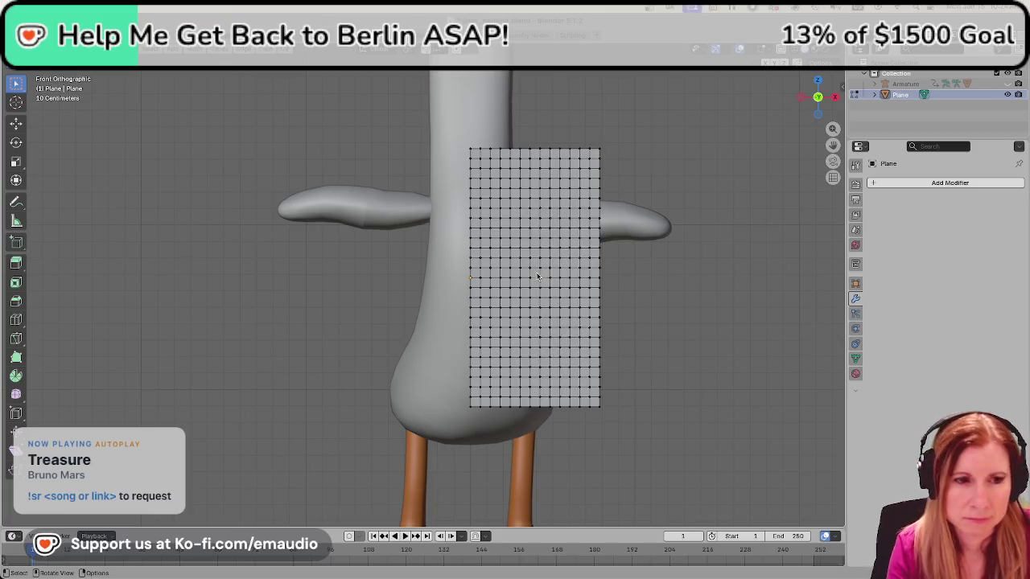
Add a Mirror modifier with Clipping so the half plane mirrors and joins at the centre.
key("a")
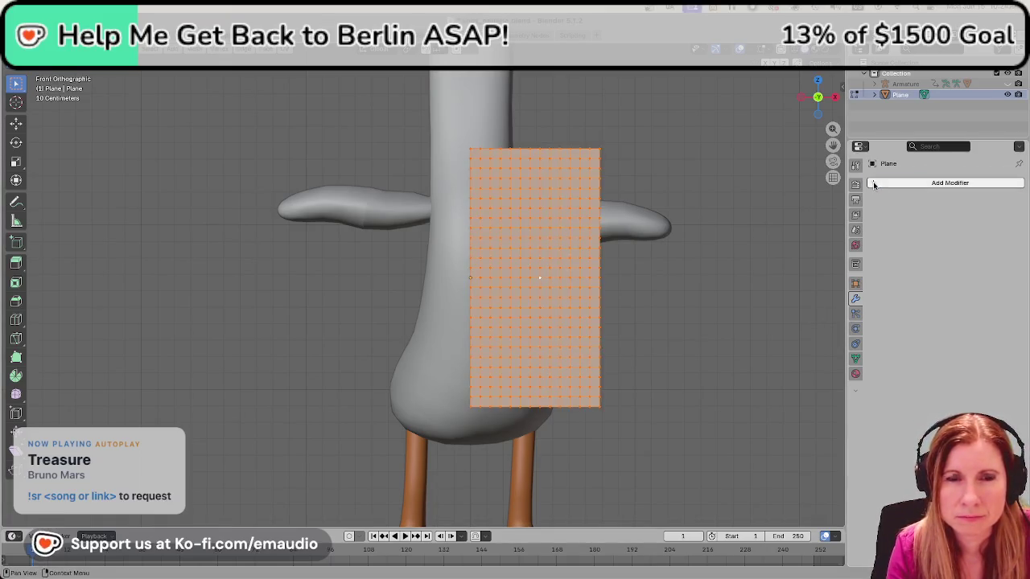
left_click(875, 184)
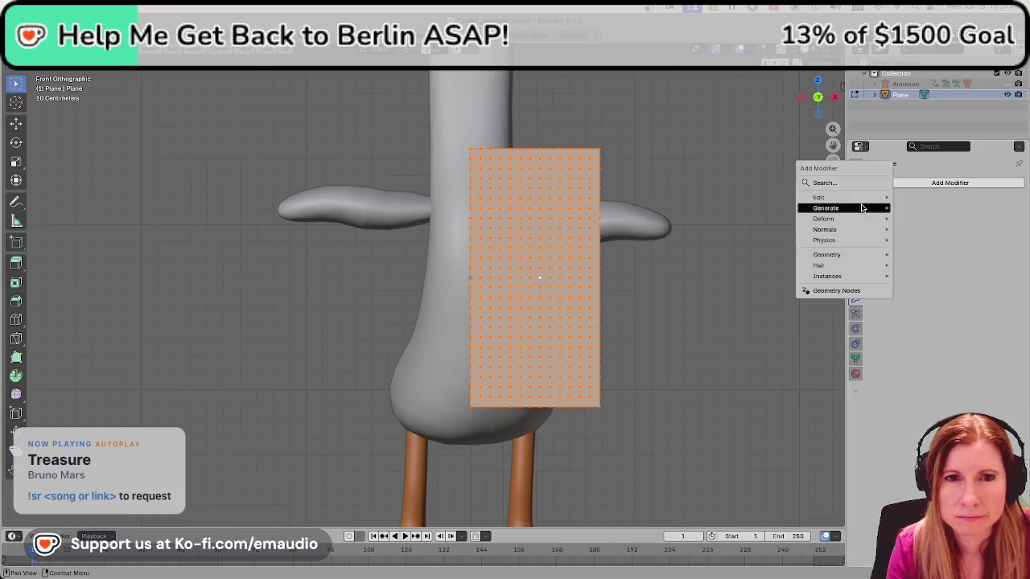
mouse_move(825, 207)
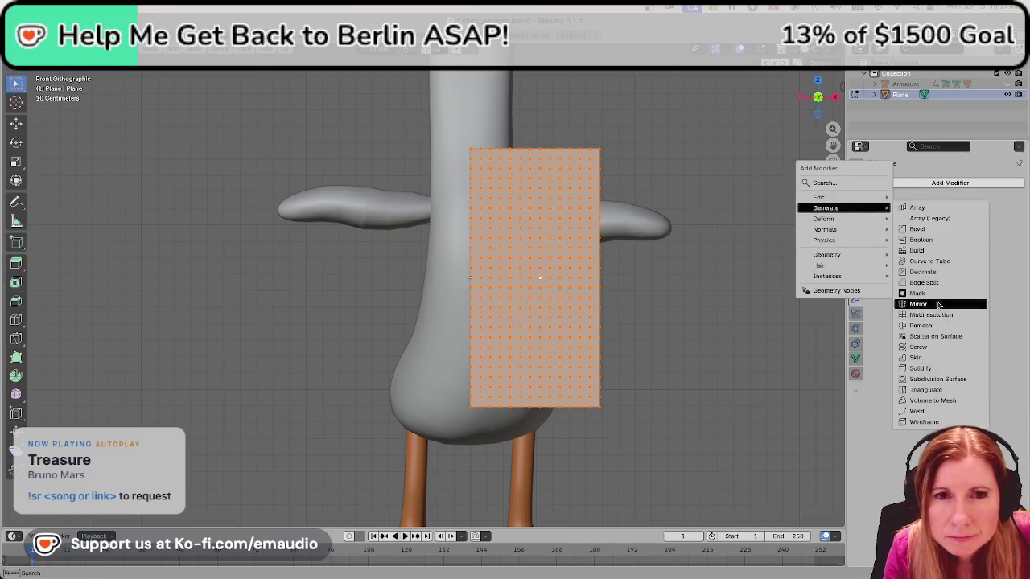
left_click(937, 304)
left_click(933, 269)
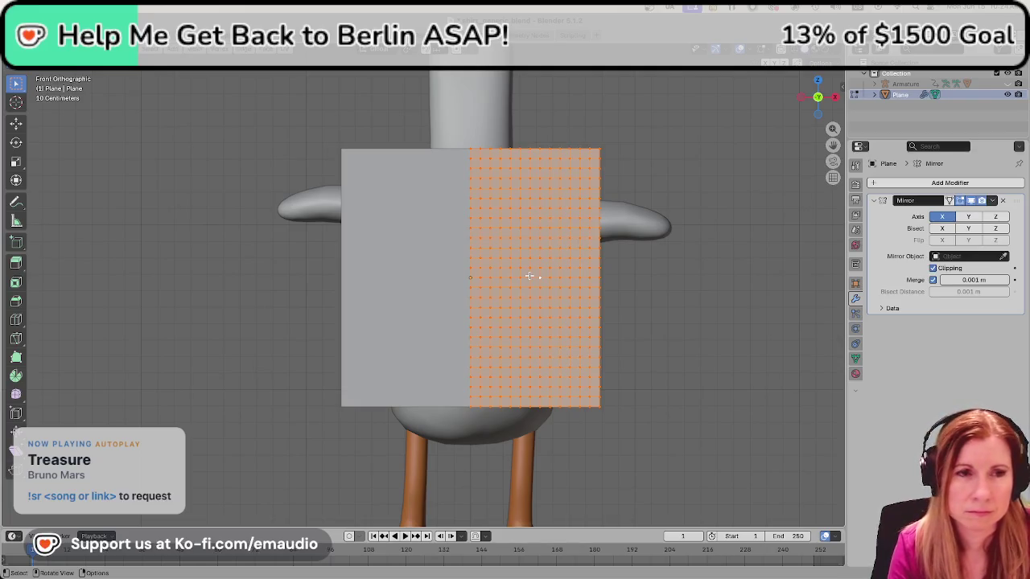
Switch to wireframe and back to solid, enable X-ray, and deselect the vertices.
key("z")
left_click(515, 276)
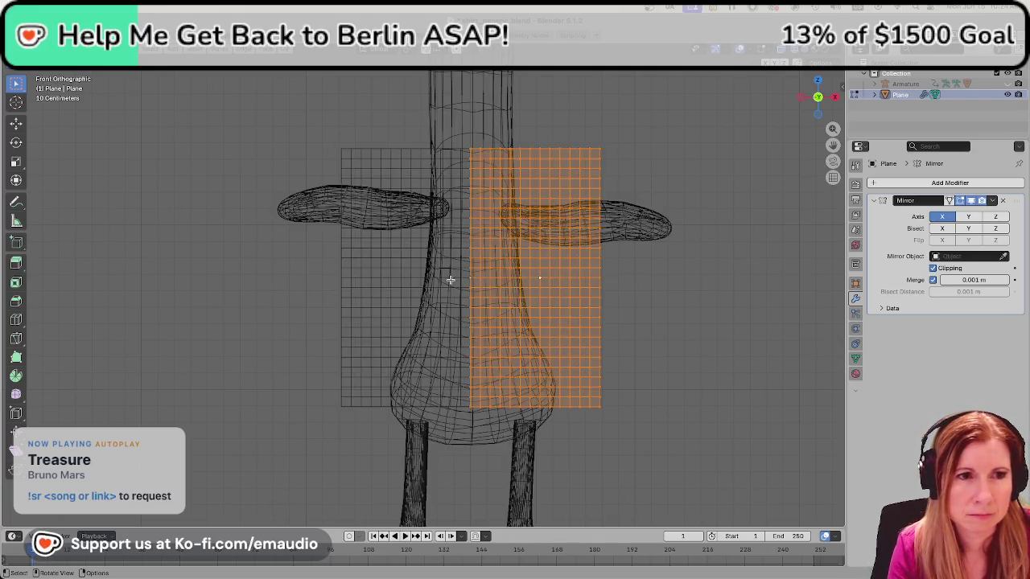
key("z")
left_click(623, 287)
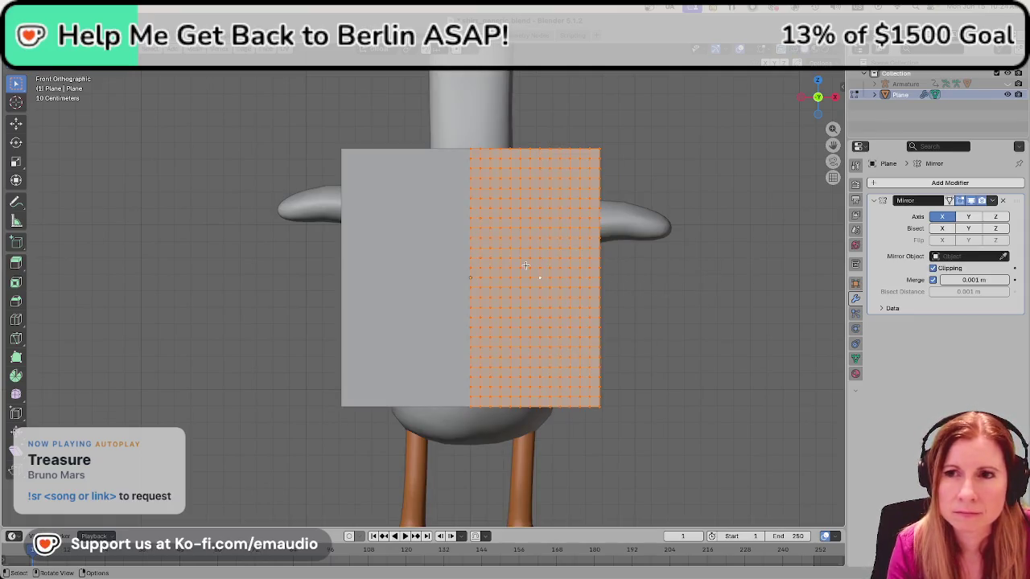
left_click(779, 50)
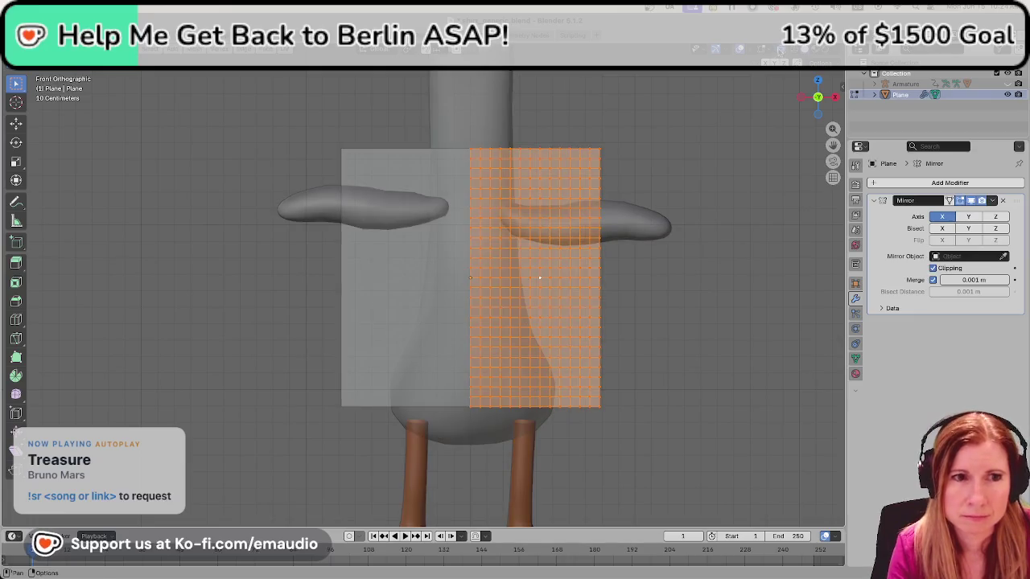
left_click(699, 327)
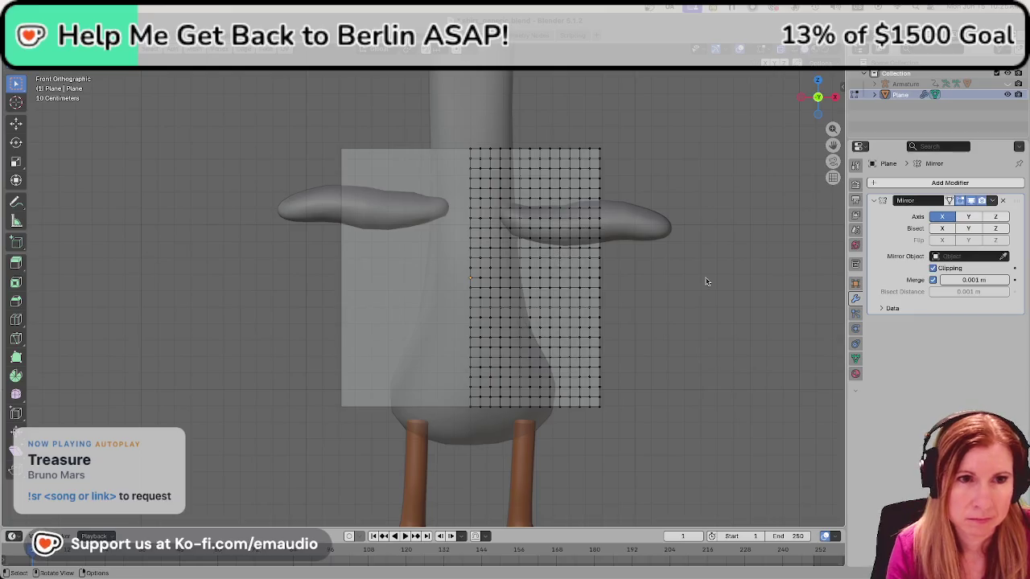
Delete the lower outer vertices below the arm to leave a sleeve, then save and select all.
left_click(598, 266, "shift")
left_click_drag(633, 249, 560, 446)
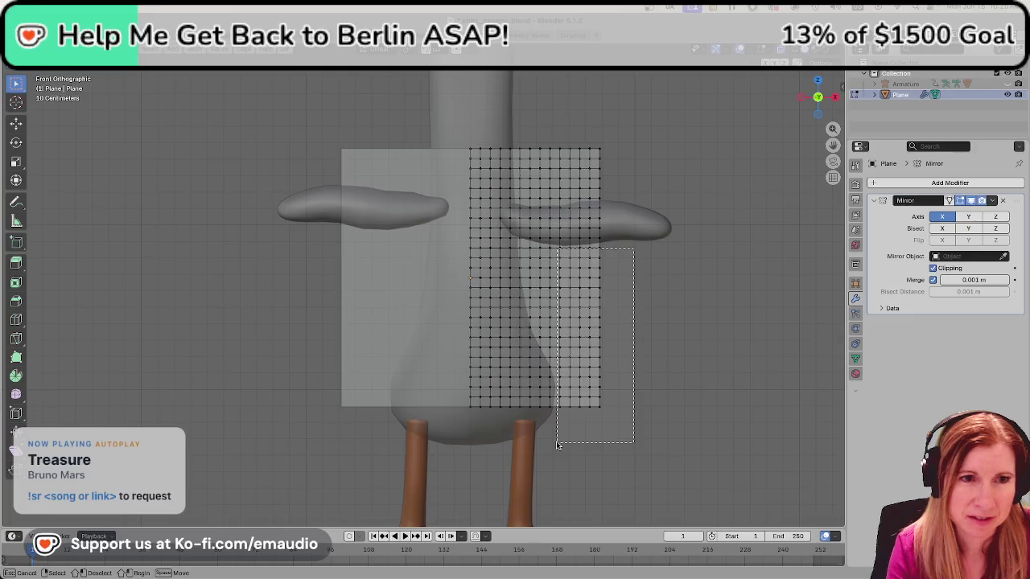
left_click_drag(560, 446, 555, 446)
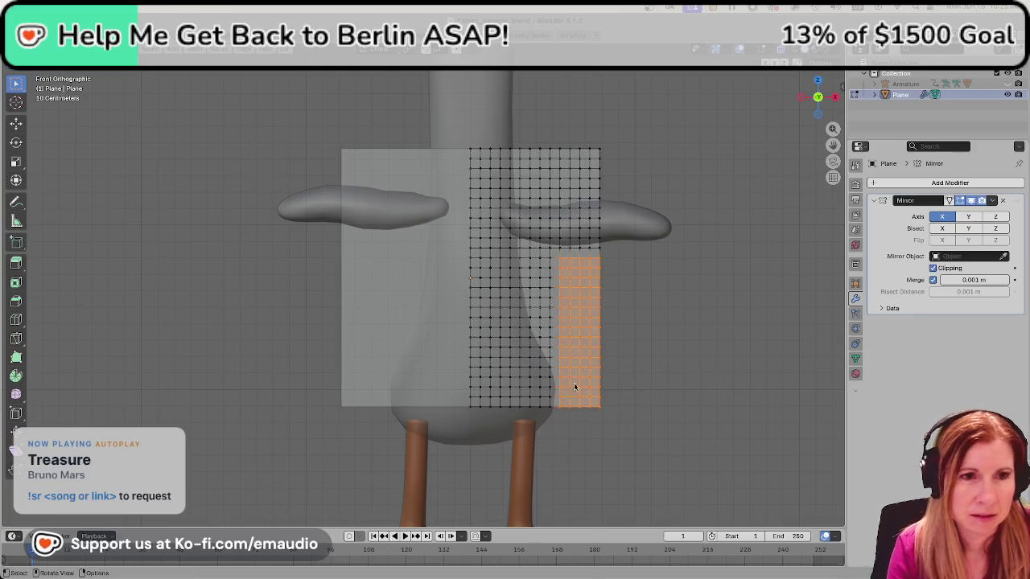
right_click(555, 446)
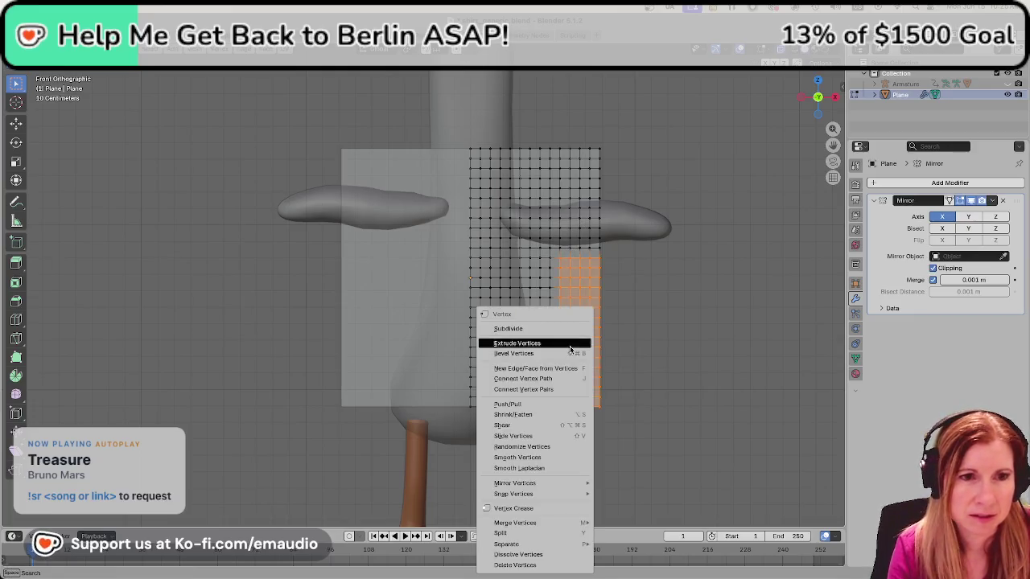
left_click(515, 566)
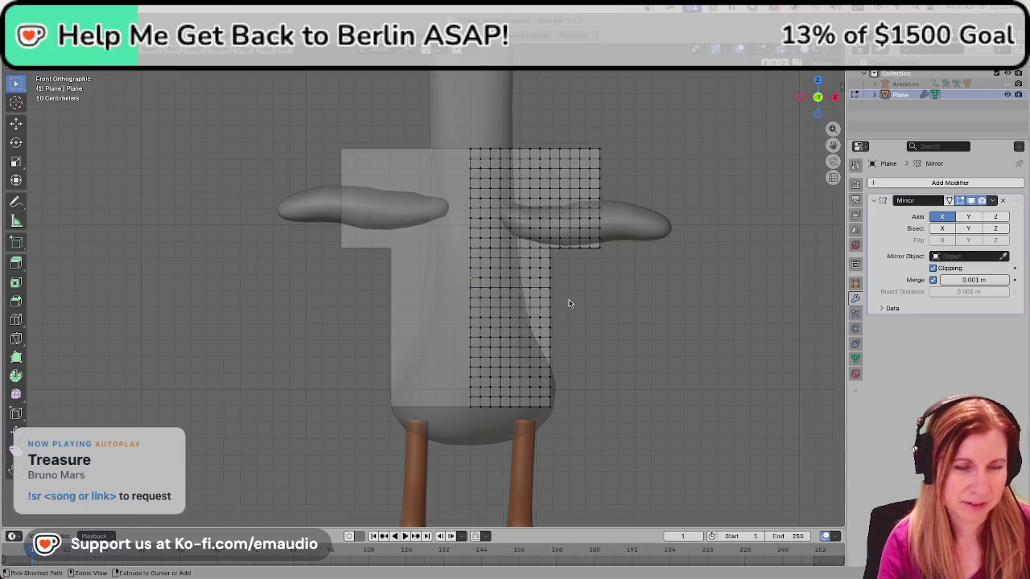
key("ctrl+s")
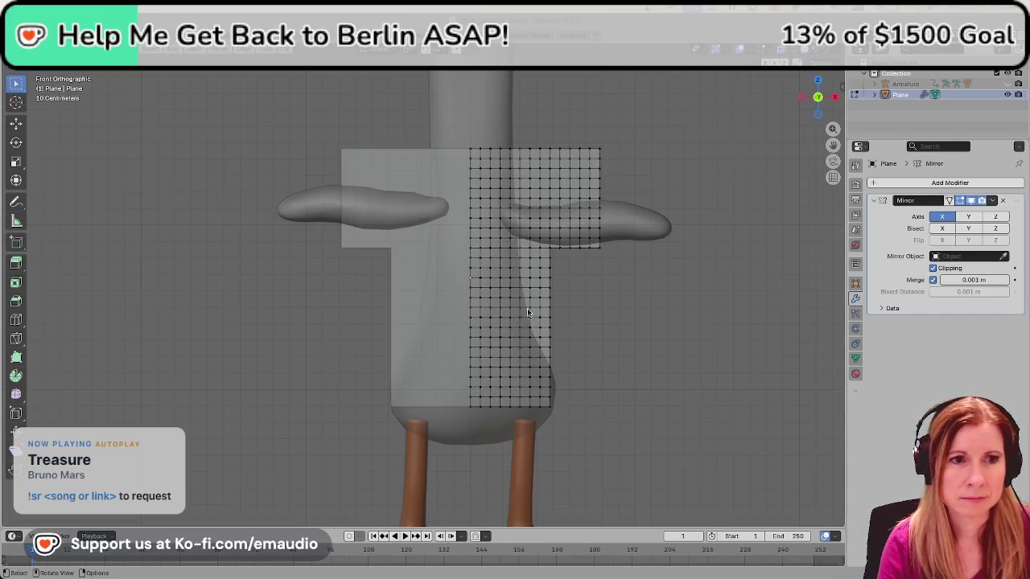
key("a")
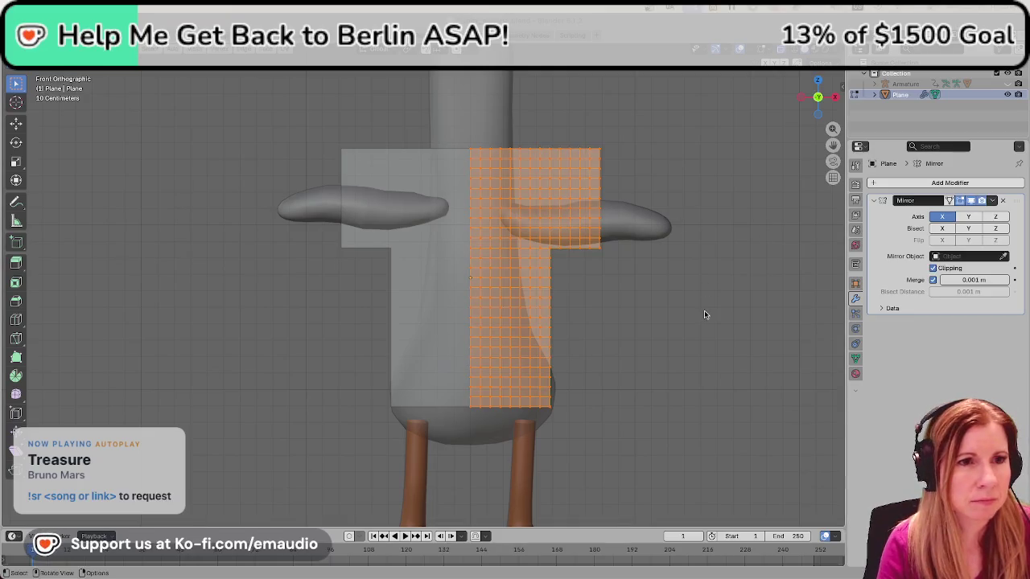
Box-select and delete the top vertex rows, then undo after checking from above.
key("alt+a")
key("b")
left_click_drag(448, 133, 618, 196)
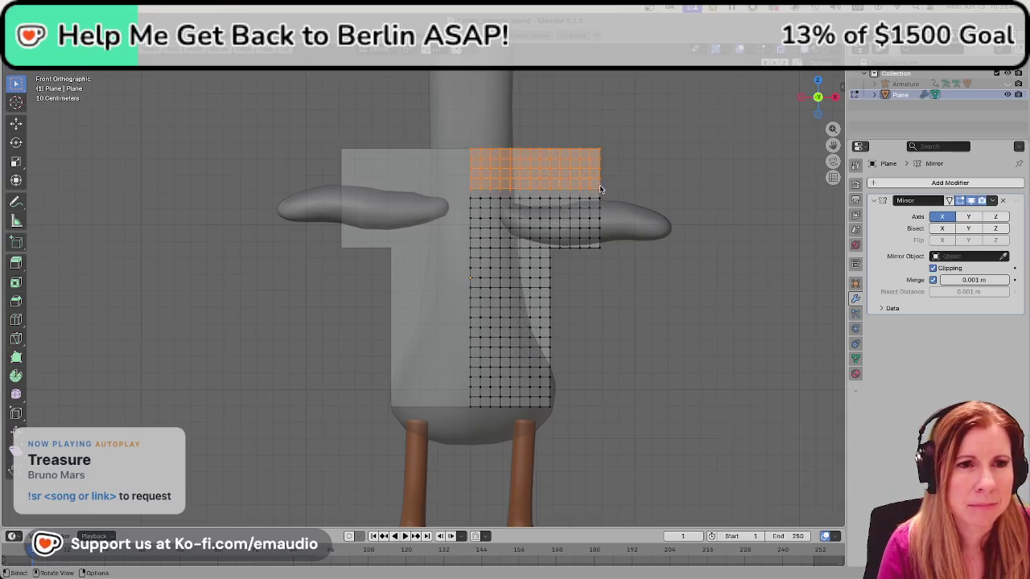
right_click(547, 165)
left_click(547, 292)
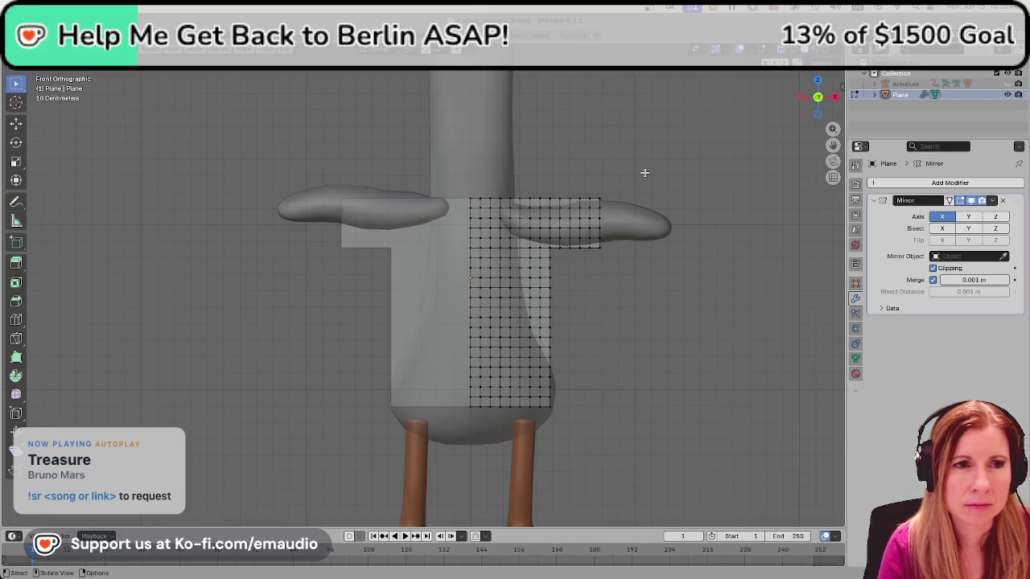
middle_click_drag(644, 172, 650, 356)
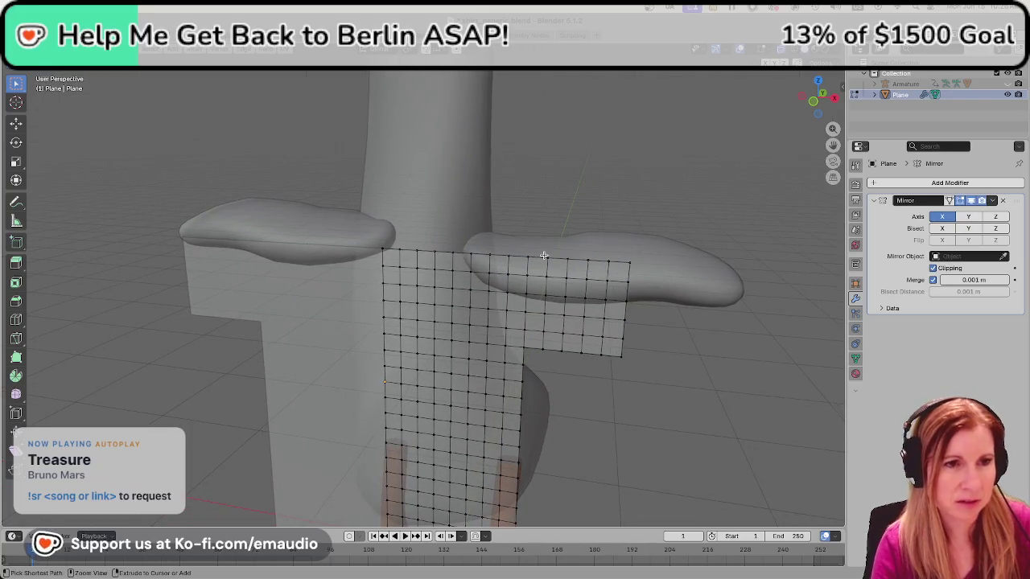
key("ctrl+z")
mouse_move(513, 306)
middle_mouse_down()
mouse_move(531, 291)
mouse_move(712, 375)
middle_mouse_up()
Reselect the top vertex rows and delete them with X, then zoom out.
left_click(712, 375)
left_click_drag(401, 121, 674, 202)
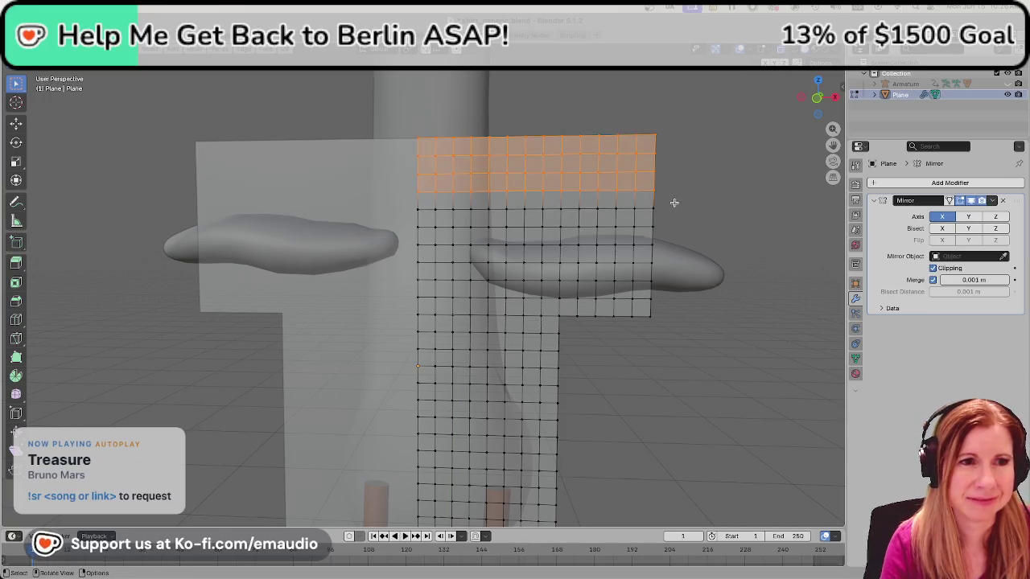
key("x")
left_click(568, 292)
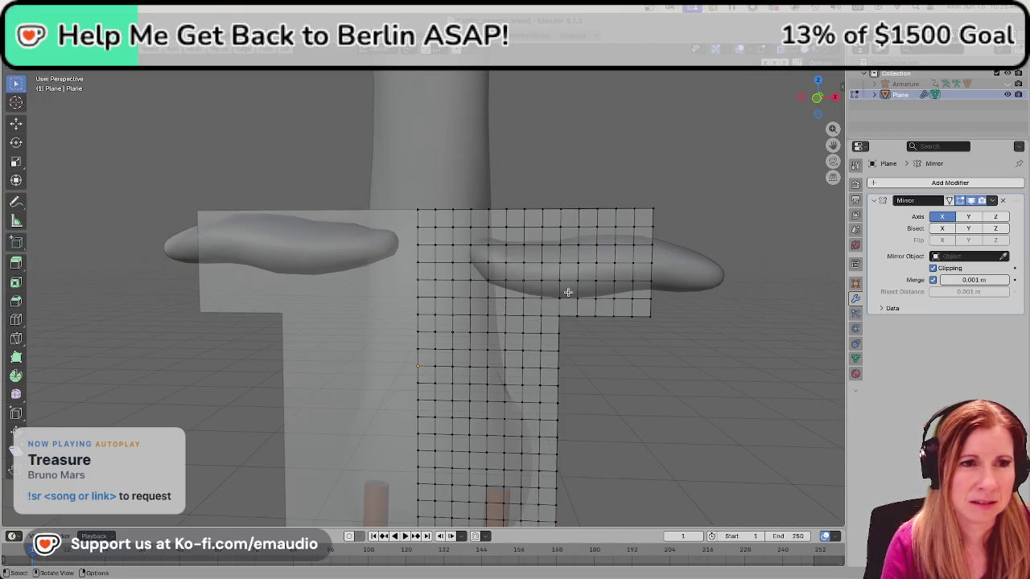
scroll(539, 297, "down", 6)
scroll(538, 297, "down", 3)
scroll(538, 297, "up", 3)
scroll(538, 298, "up", 5)
scroll(538, 298, "down", 3)
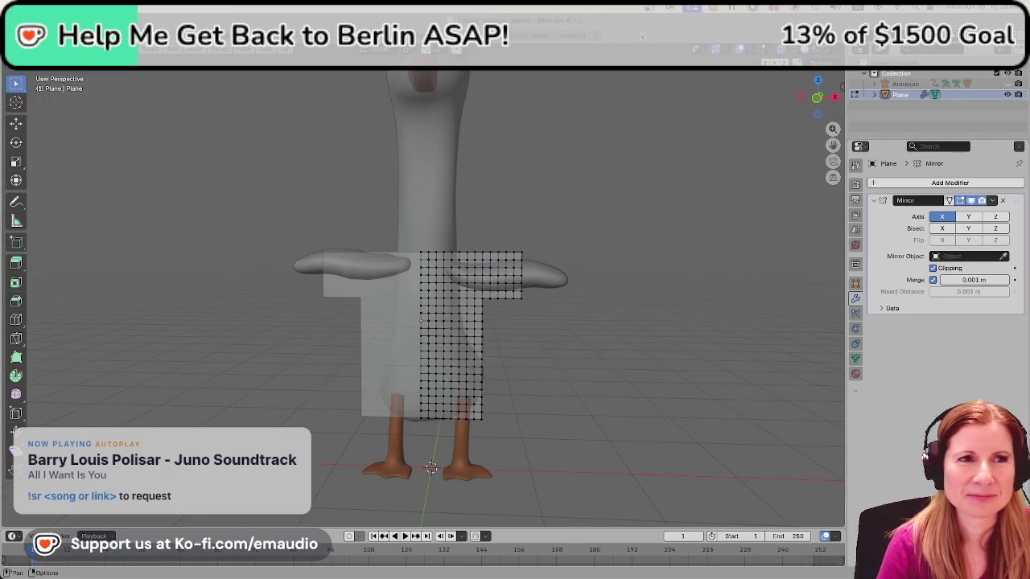
Save the mirrored T-shaped shirt mesh to shirt_generic.blend.
key("ctrl+s")
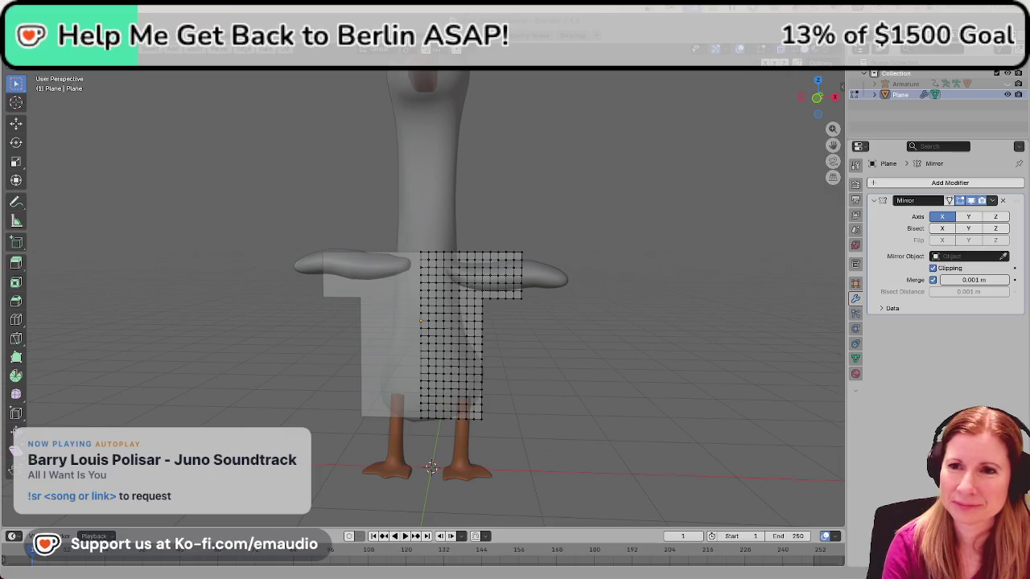
scroll(459, 242, "up", 8)
Delete the top-row vertices beside the centre seam and select the new neck-corner vertex.
scroll(503, 241, "up", 3)
scroll(506, 240, "down", 5)
mouse_move(506, 240)
middle_mouse_down()
mouse_move(489, 312)
mouse_move(488, 288)
middle_mouse_up()
scroll(489, 286, "up", 3)
scroll(499, 281, "up", 5)
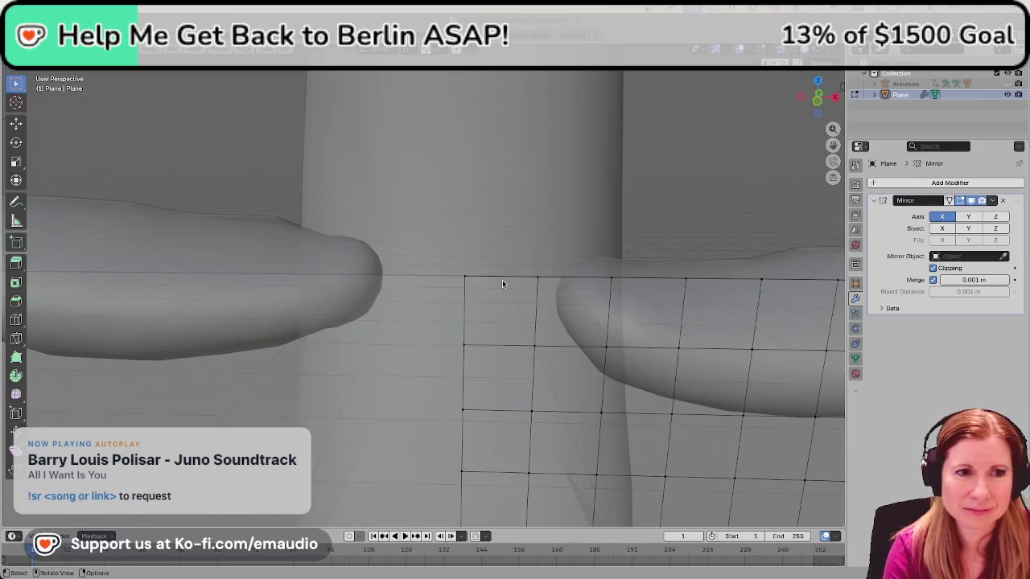
left_click_drag(501, 279, 624, 292)
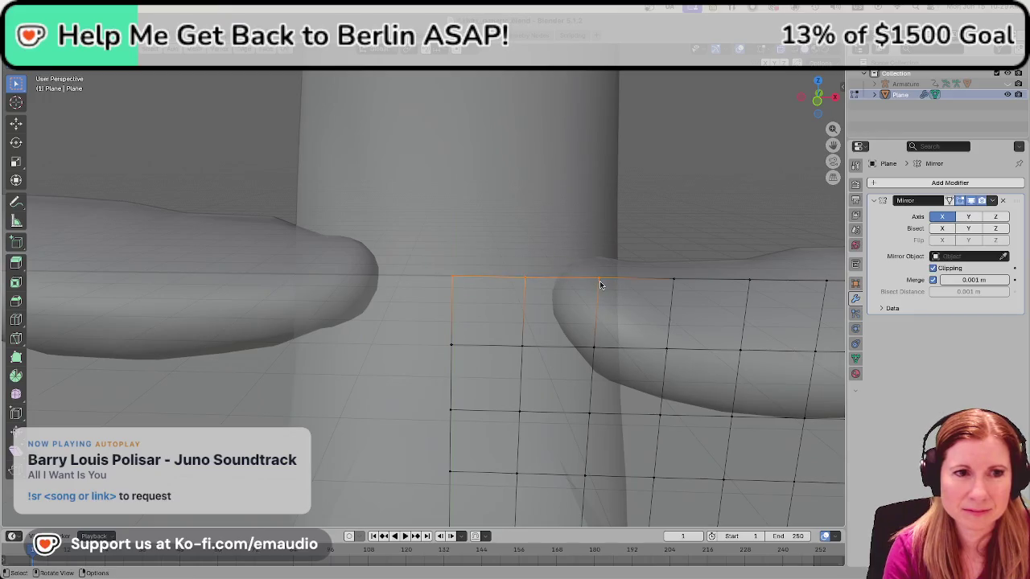
right_click(599, 284)
left_click(599, 283)
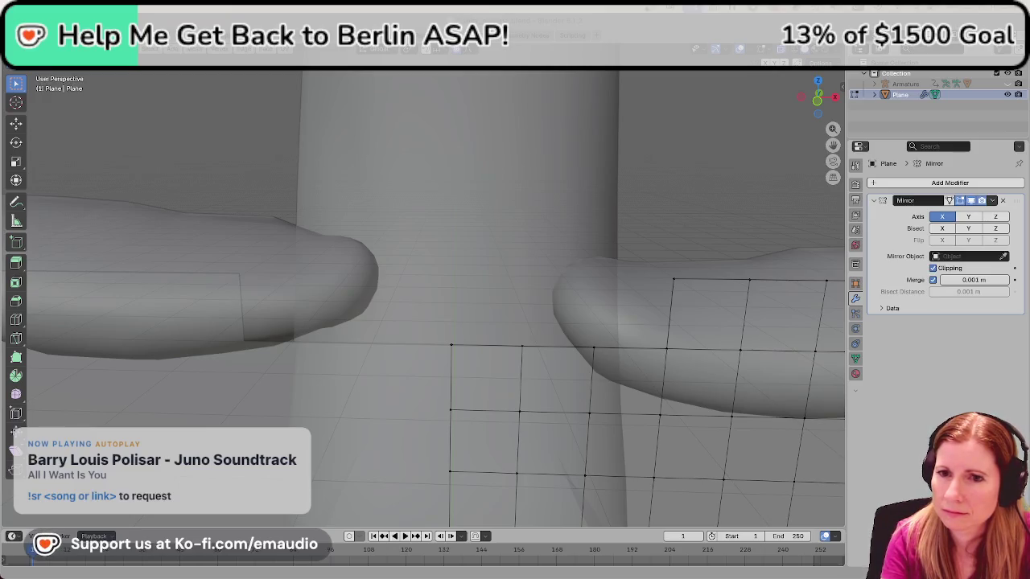
left_click(673, 280)
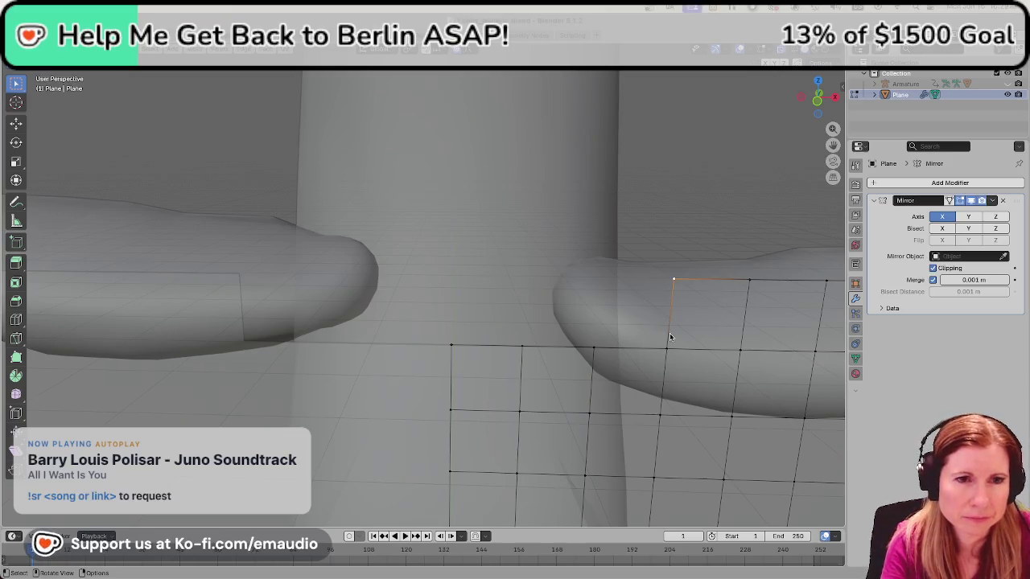
Move the neck corner vertex with a resized proportional falloff, then check the view.
scroll(671, 336, "down", 1)
scroll(667, 329, "down", 2)
scroll(656, 305, "down", 1)
scroll(511, 290, "down", 1)
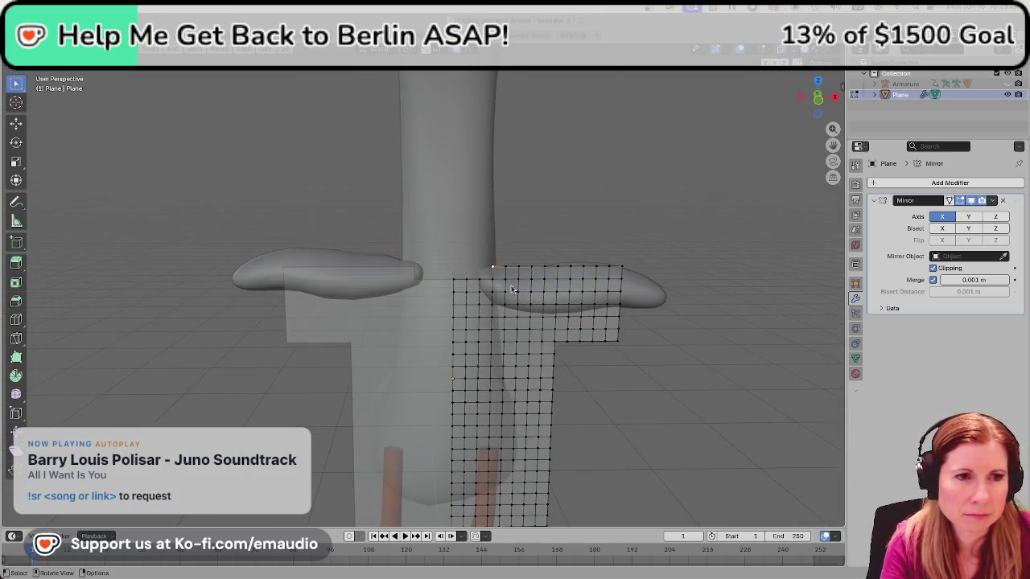
scroll(512, 290, "up", 1)
key("g")
scroll(512, 287, "up", 2)
scroll(512, 285, "up", 1)
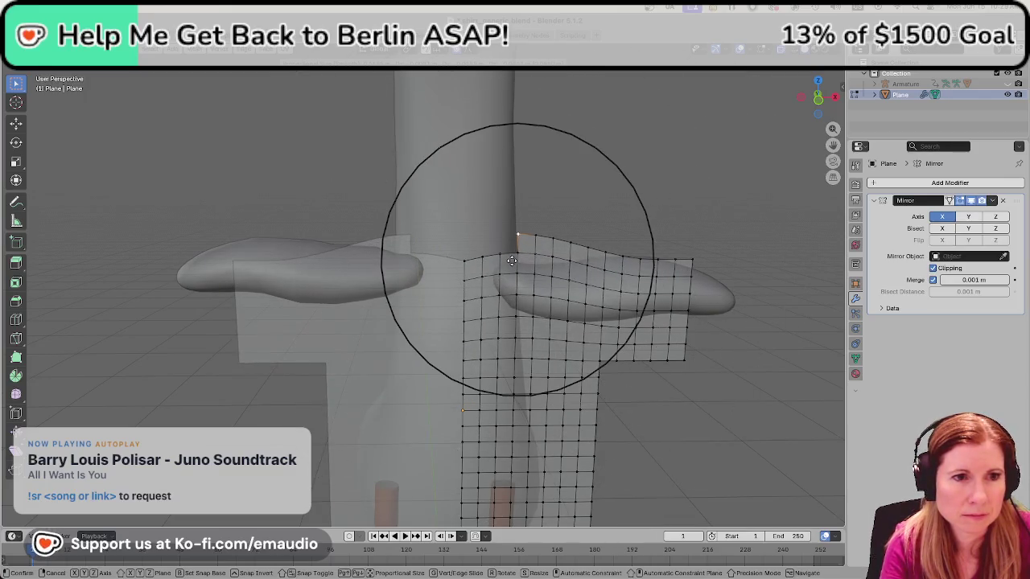
left_click(512, 260)
scroll(561, 345, "up", 1)
scroll(564, 326, "up", 1)
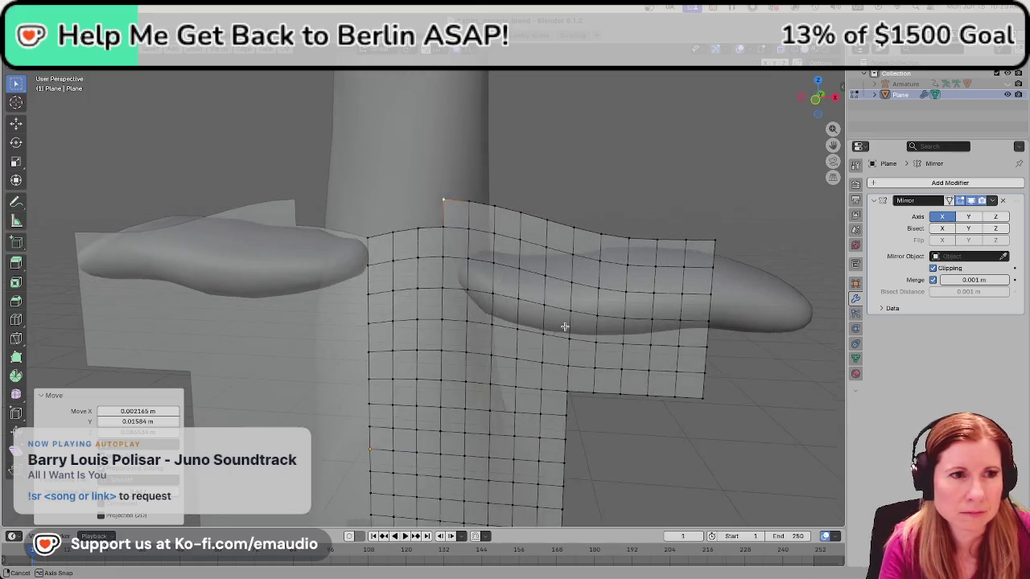
middle_click_drag(565, 326, 576, 324, "alt")
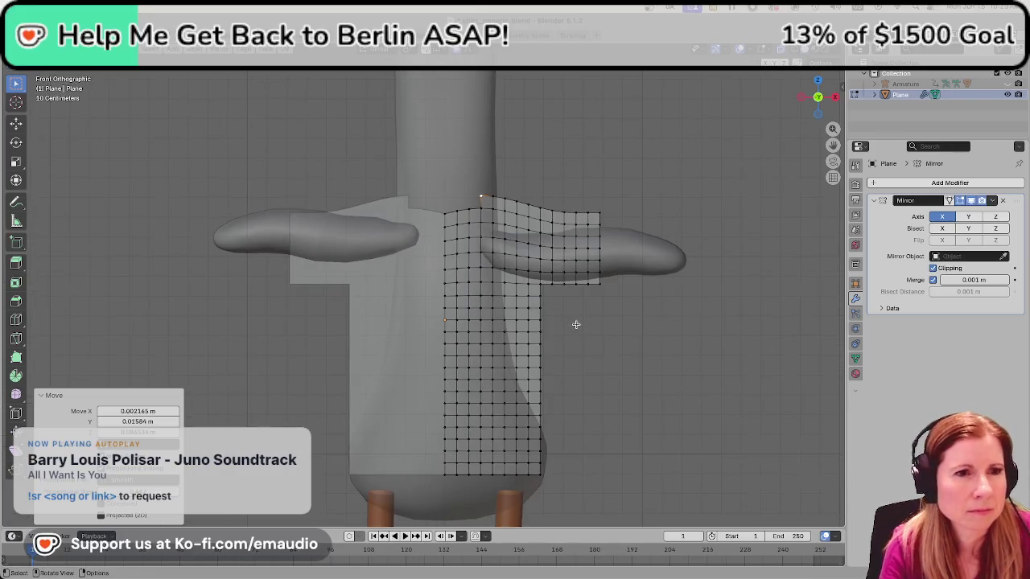
Undo the earlier neck vertex move and delete the selected top neck-corner vertices.
key("g")
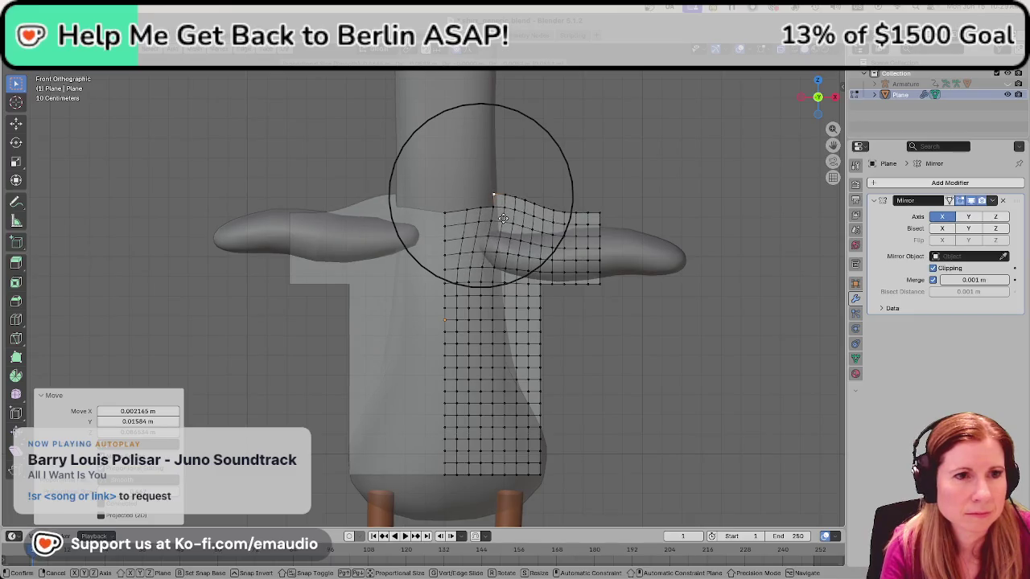
key("Escape")
key("ctrl+z")
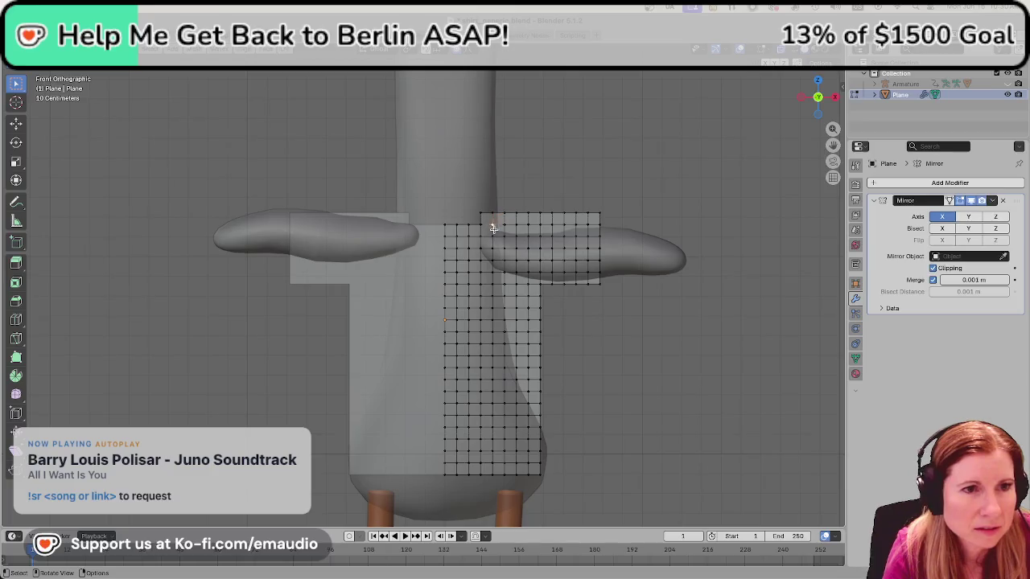
left_click_drag(468, 198, 490, 218)
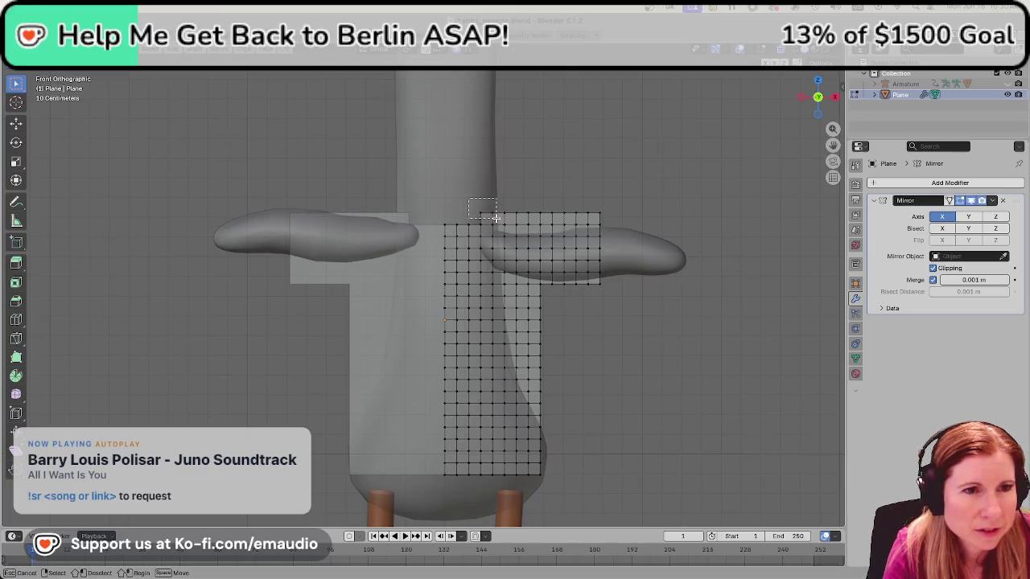
right_click(496, 217)
left_click(459, 292)
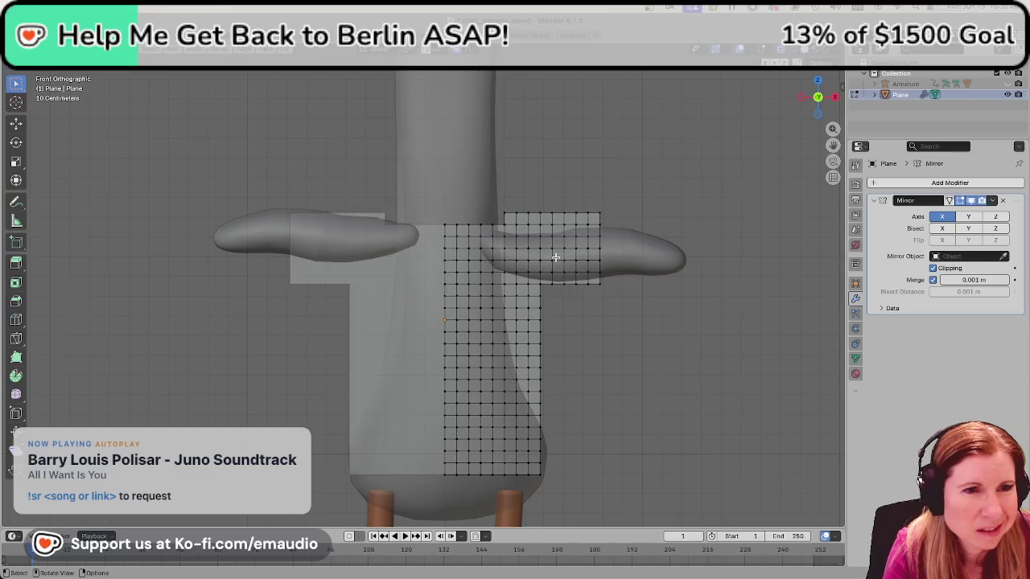
Shift the new neck corner vertex about -0.0245 m along X with a small falloff patch.
left_click(505, 215)
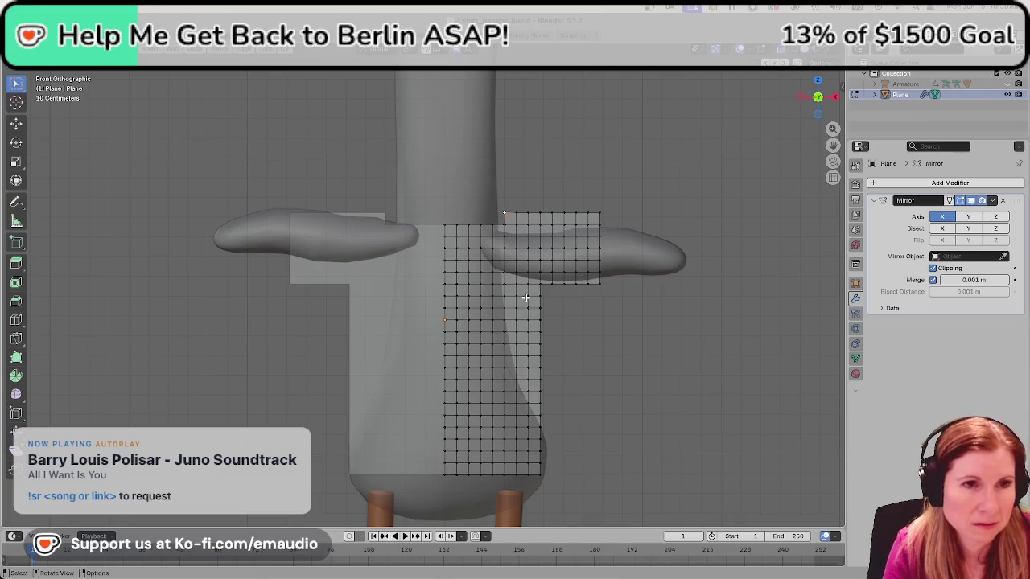
key("g")
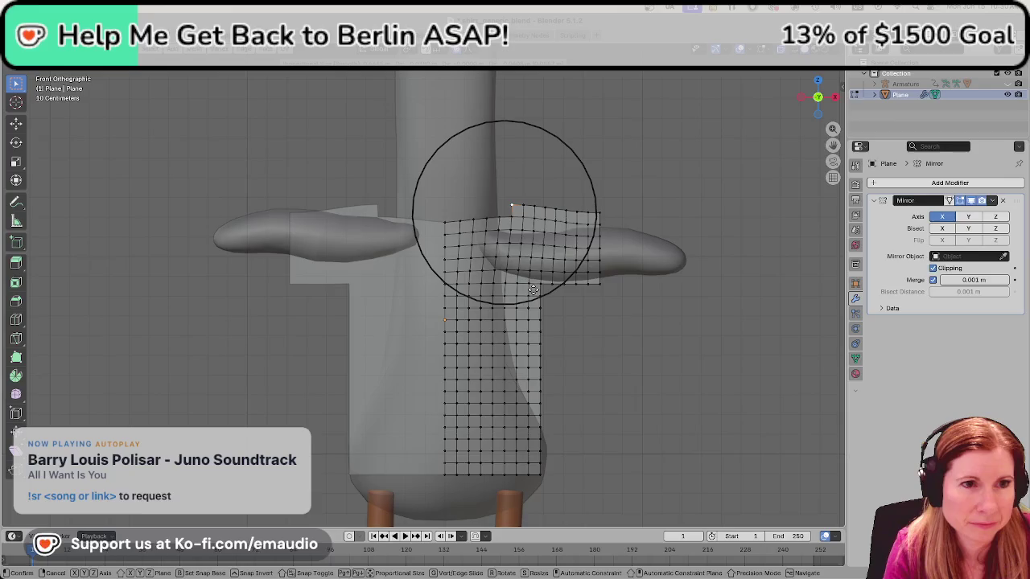
scroll(527, 288, "up", 2)
scroll(523, 290, "down", 3)
scroll(521, 292, "down", 4)
scroll(518, 294, "down", 2)
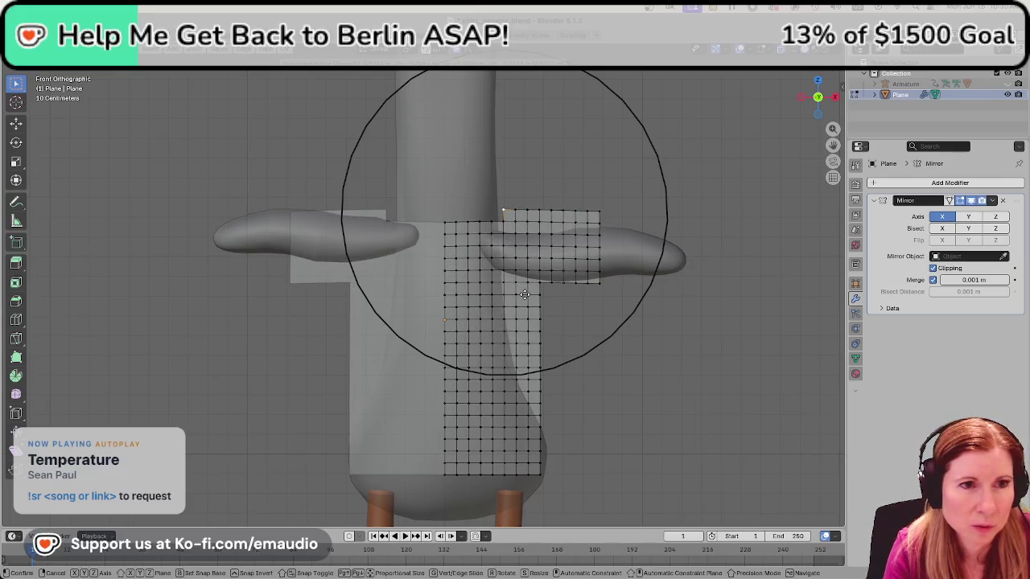
scroll(524, 295, "up", 3)
scroll(524, 297, "up", 3)
scroll(524, 297, "up", 2)
scroll(524, 296, "up", 3)
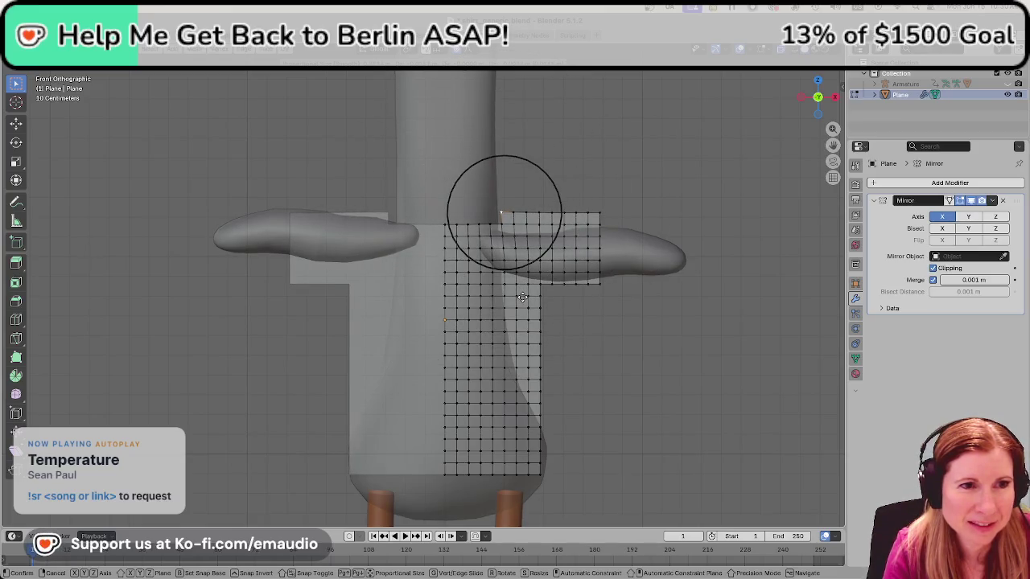
left_click(521, 297)
mouse_move(487, 309)
middle_mouse_down()
mouse_move(453, 328)
mouse_move(317, 238)
middle_mouse_up()
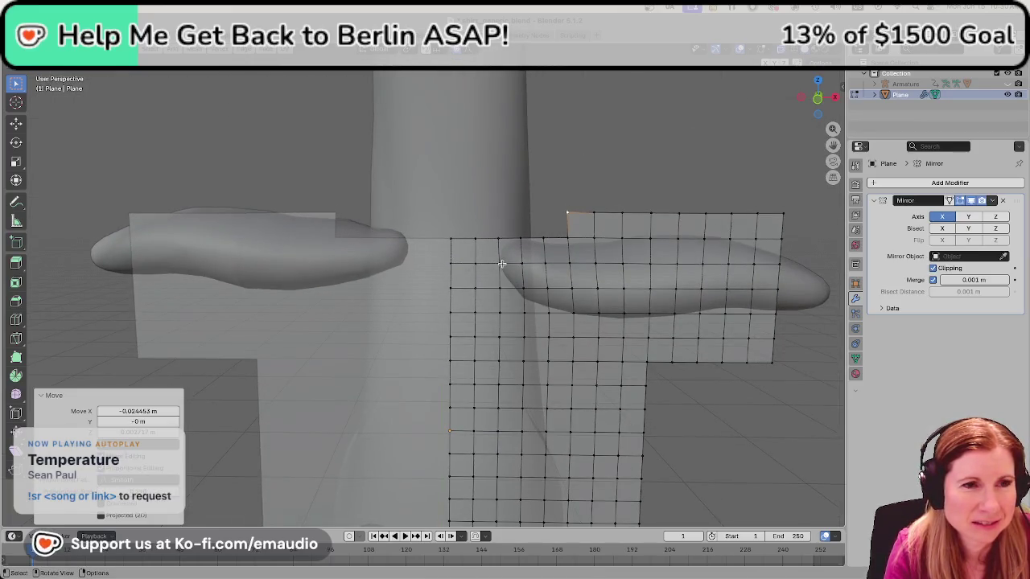
key("KP_1")
Pull the top neckline vertex about -0.0113 m along X into a curve, then select all.
scroll(496, 263, "up", 2)
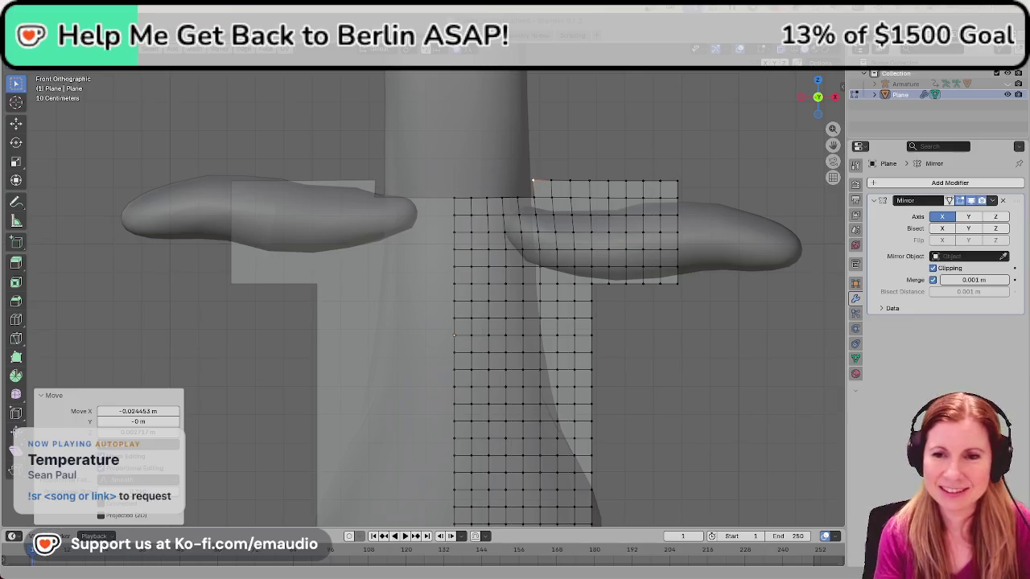
left_click(533, 182)
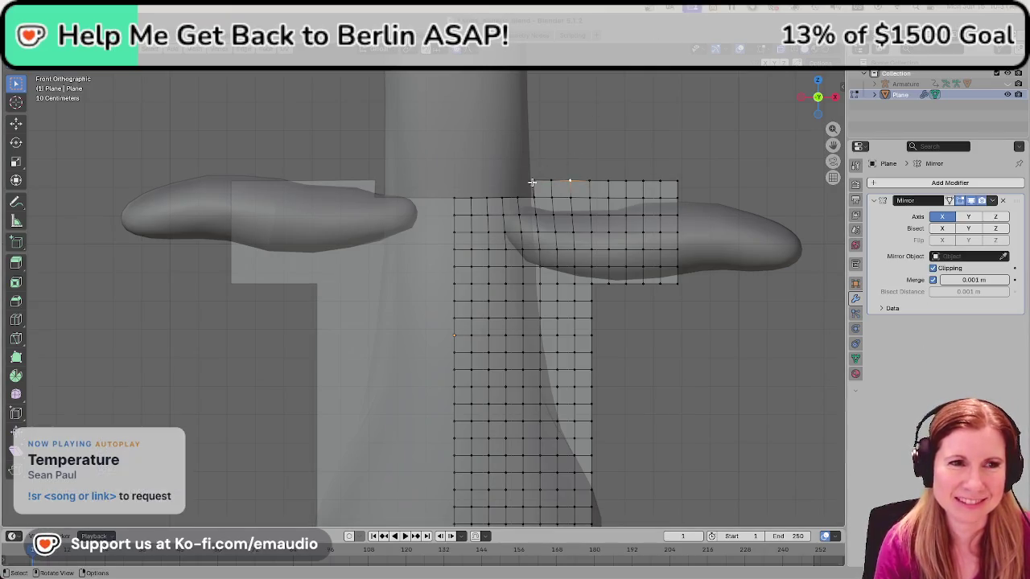
middle_click_drag(515, 245, 488, 354, "shift")
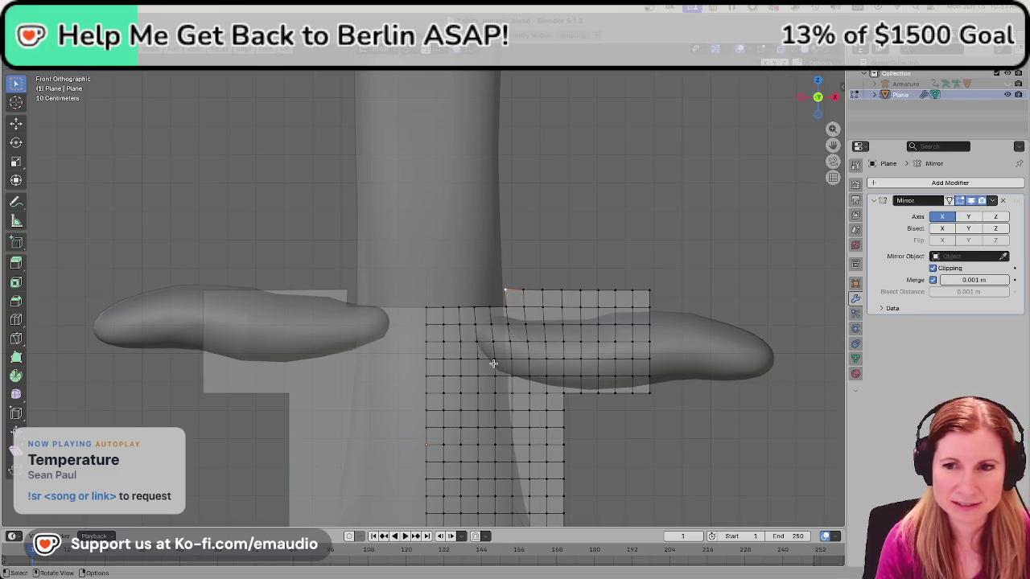
key("g")
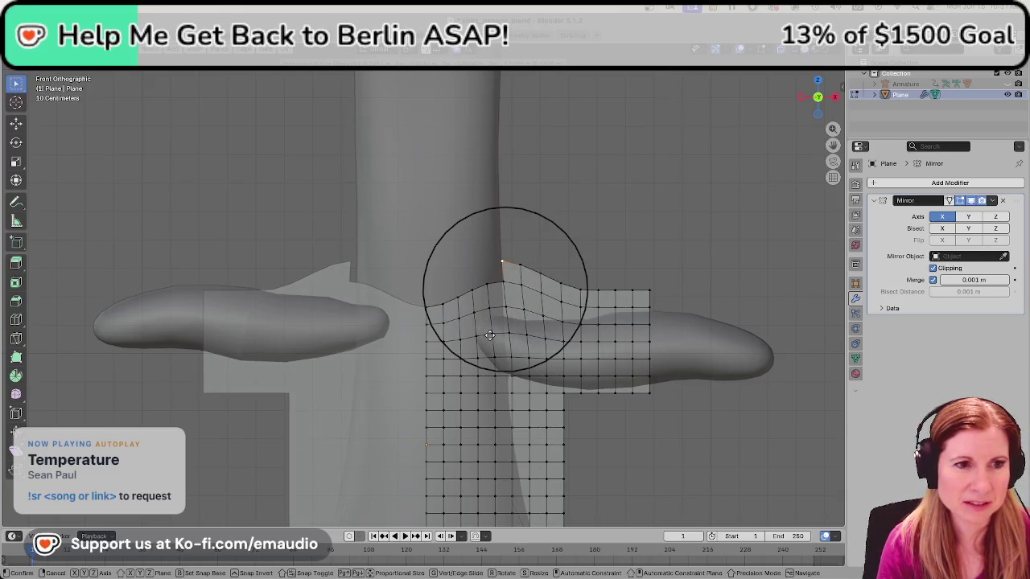
left_click(490, 334)
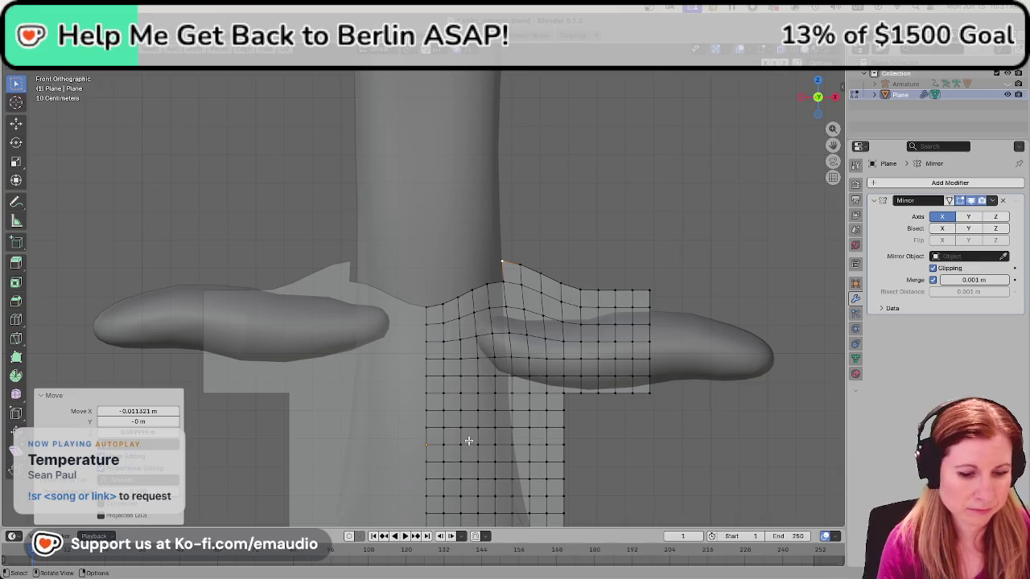
key("a")
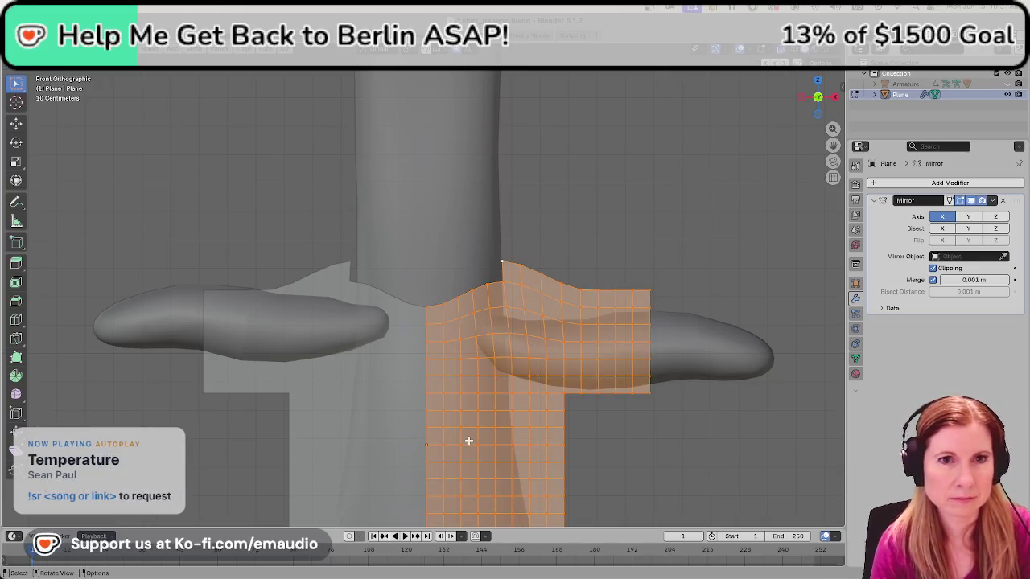
Nudge the whole shirt along X in three small moves over the goose's torso, then switch to Godot.
key("g")
key("x")
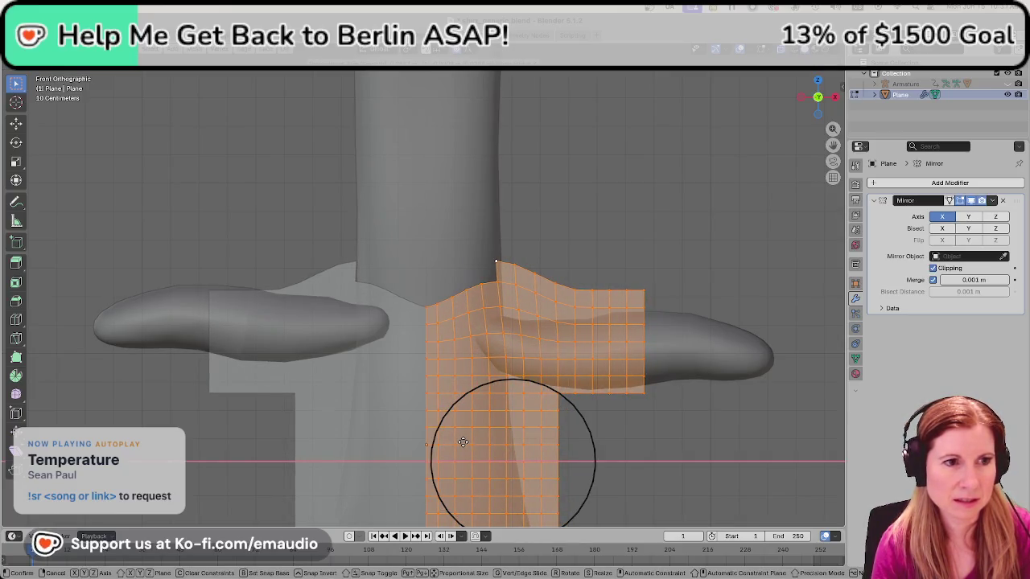
left_click(463, 441)
key("g")
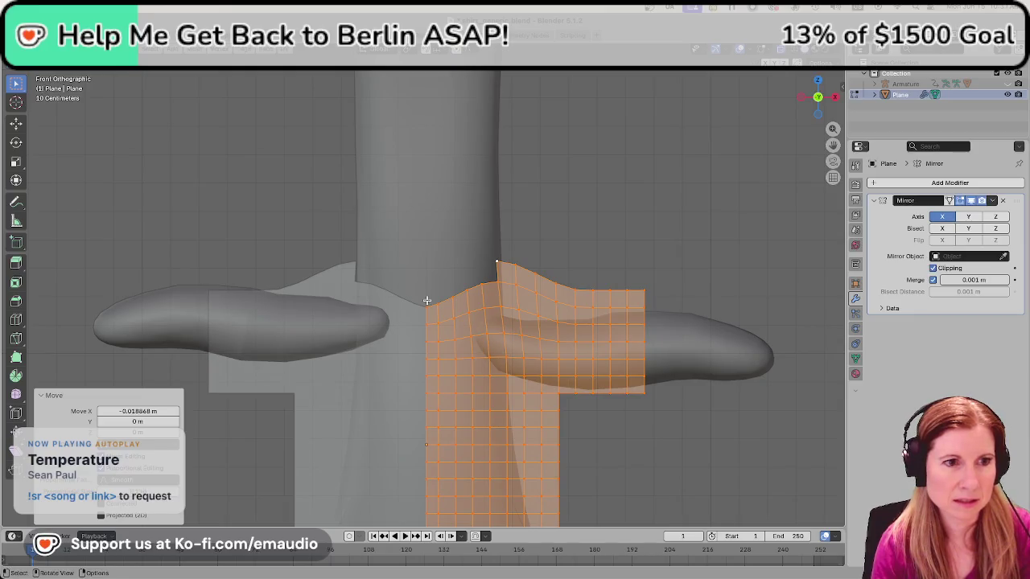
key("x")
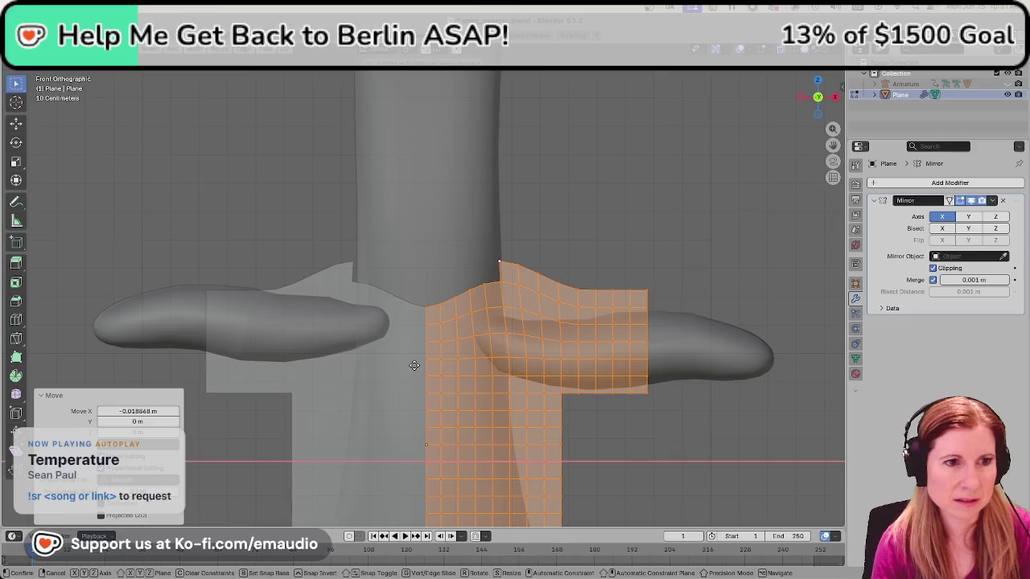
left_click(413, 366)
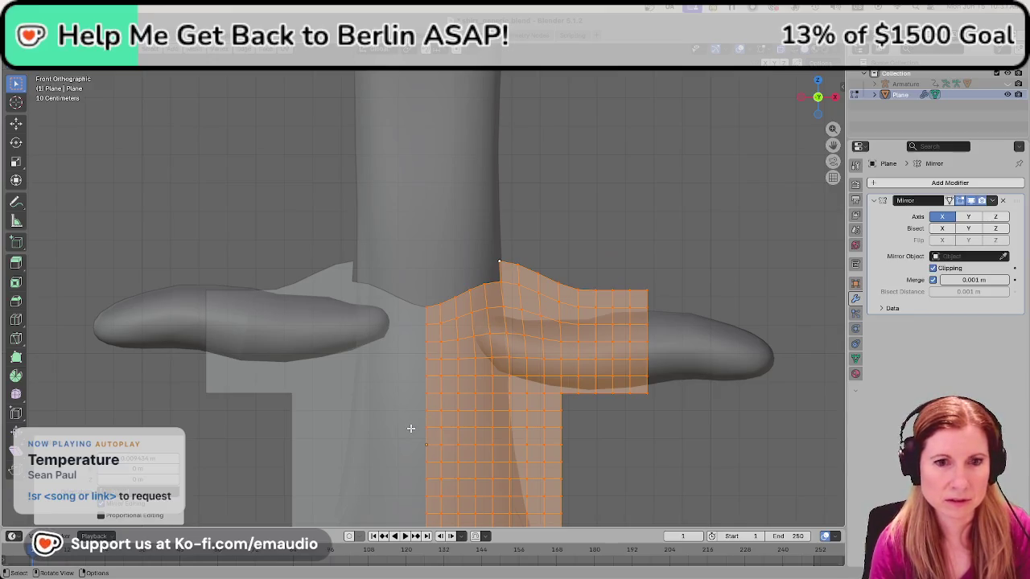
scroll(410, 429, "down", 3)
key("g")
key("x")
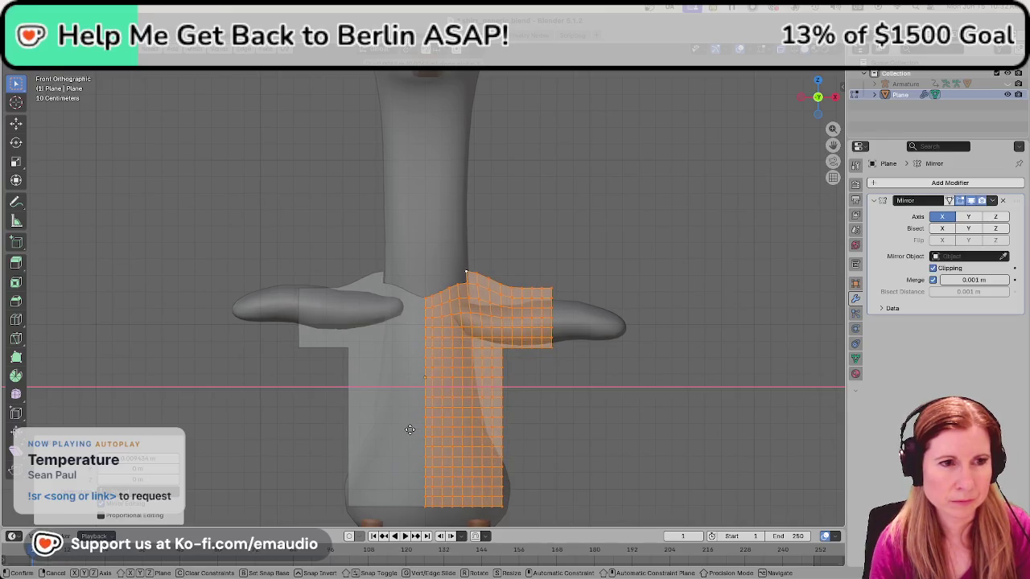
left_click(408, 425)
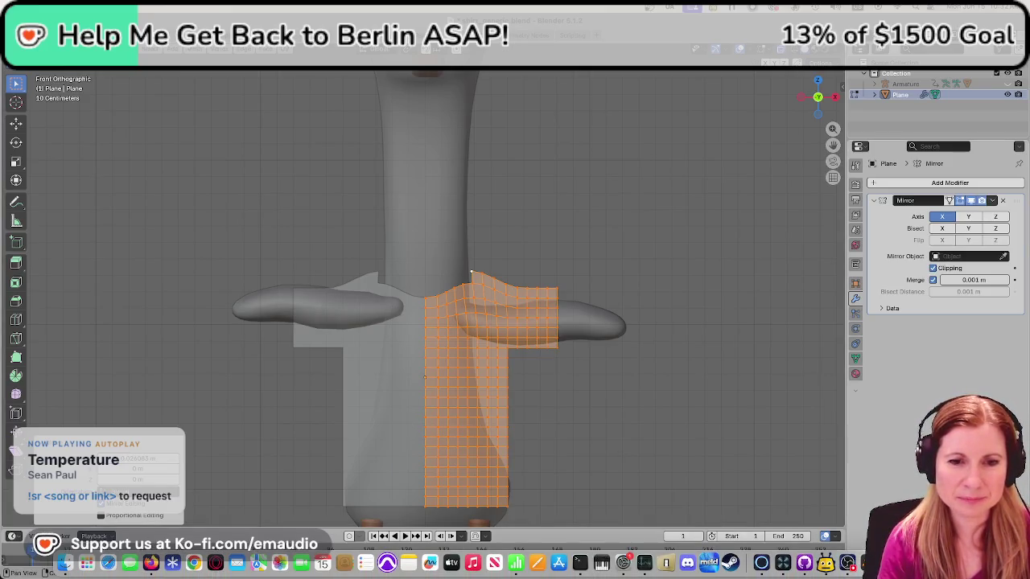
key("super+Tab")
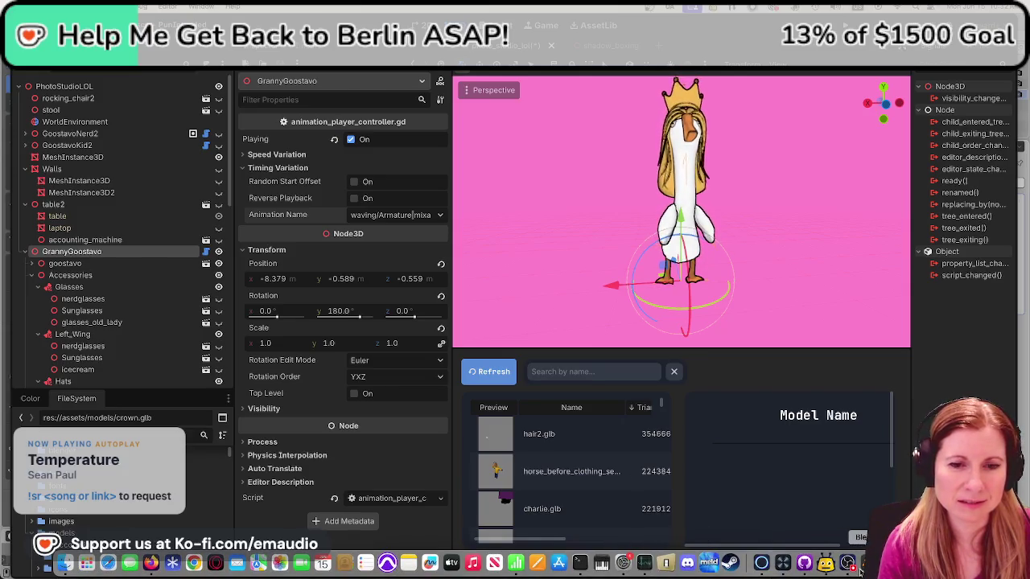
Switch back to Blender and deselect the shirt mesh.
left_click(859, 568)
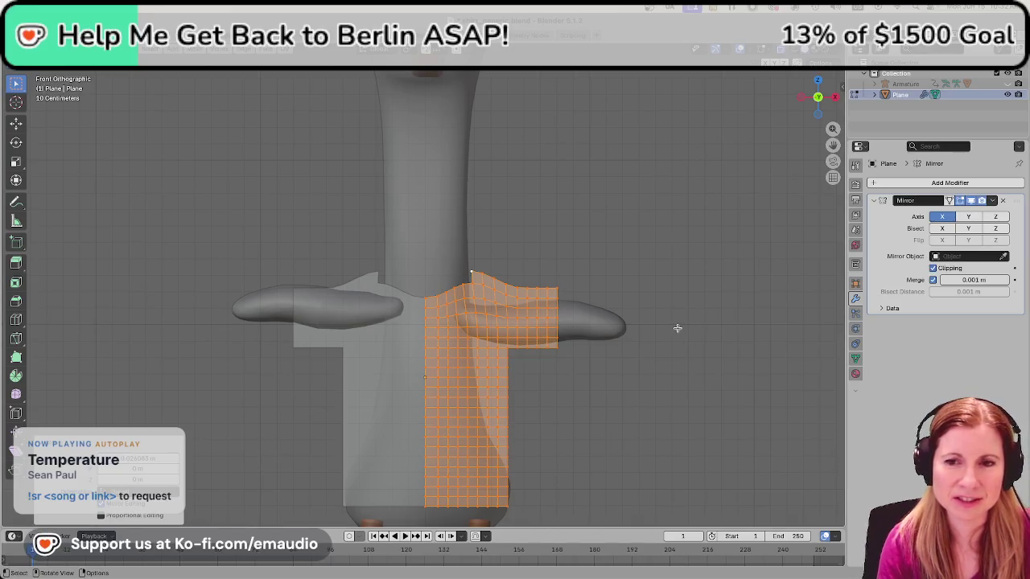
left_click(558, 237)
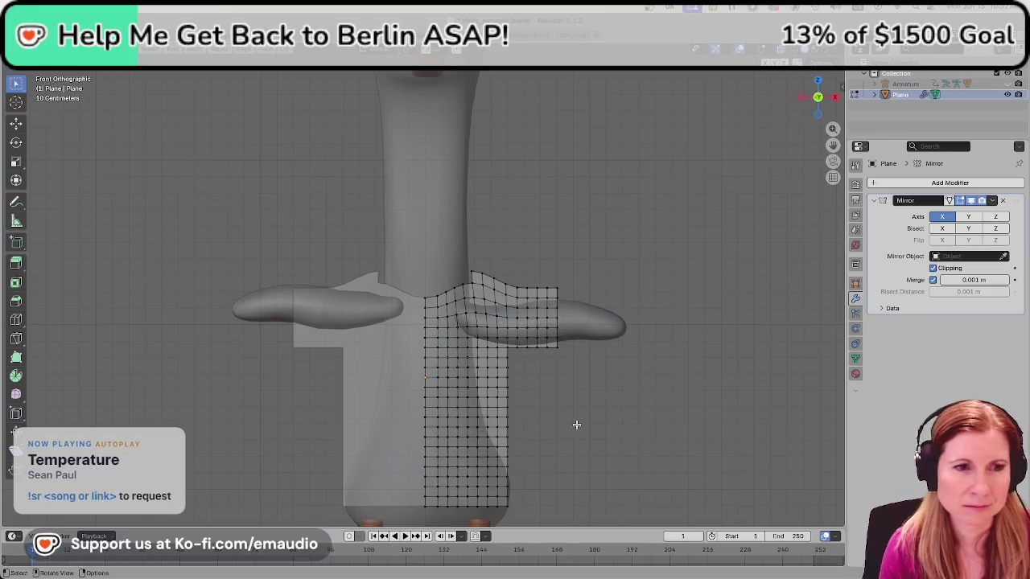
Select all shirt vertices, zoom in, and grab the mesh to move it.
key("a")
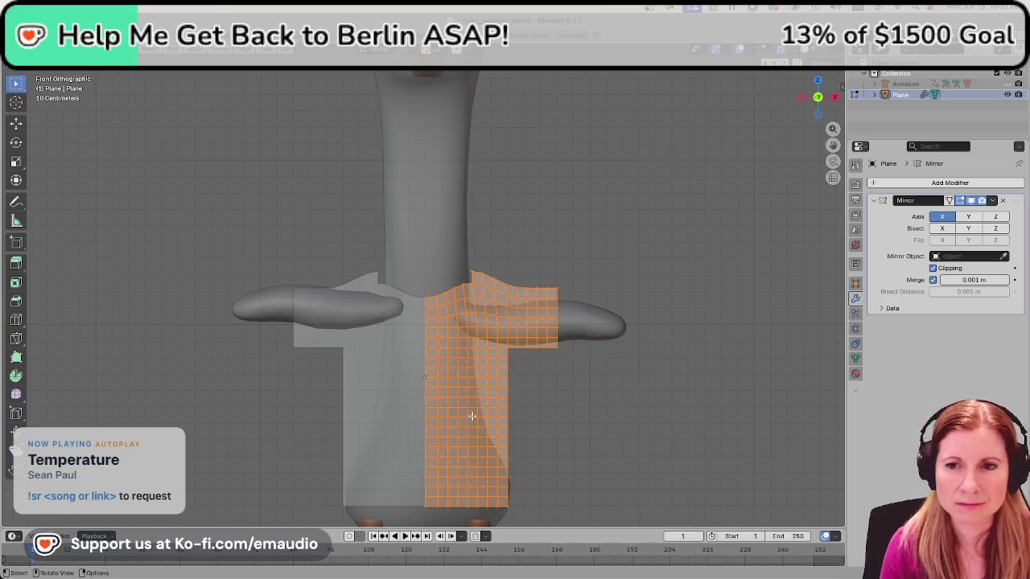
scroll(472, 416, "up", 1)
scroll(473, 413, "up", 1)
scroll(472, 411, "up", 1)
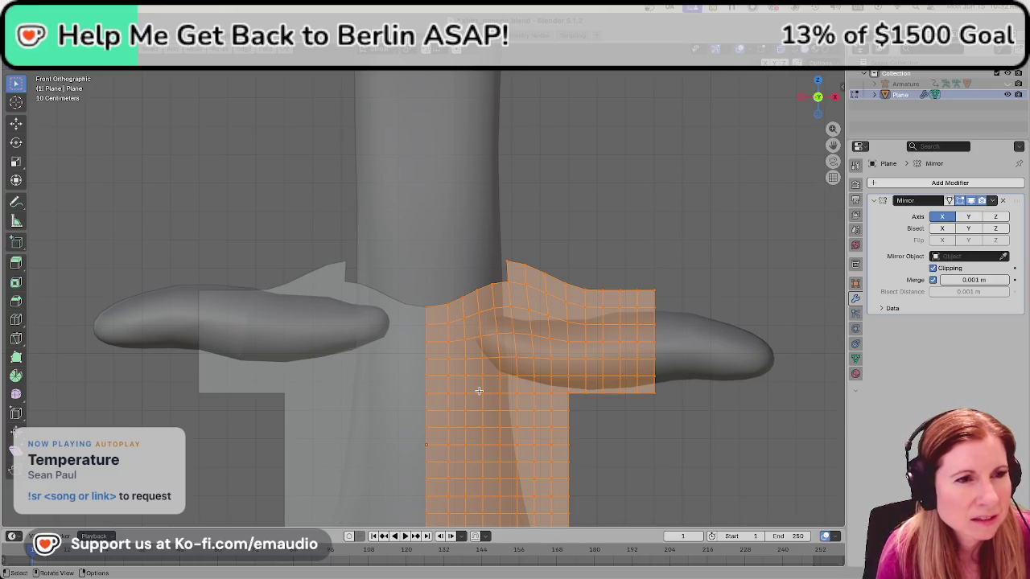
key("g")
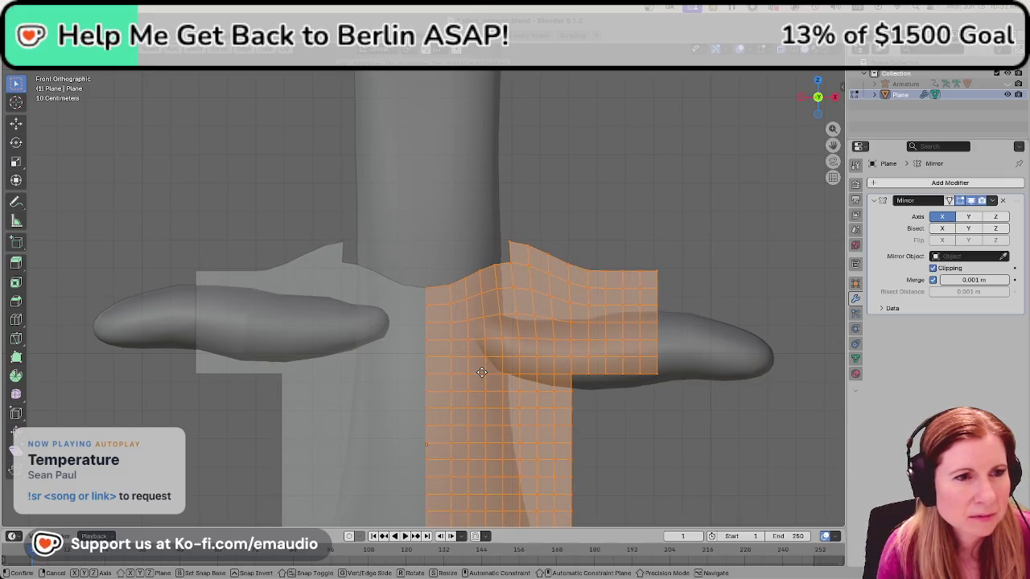
Place the shirt with its sleeve over the right arm and enable the Mirror modifier's Clipping.
left_click(479, 391)
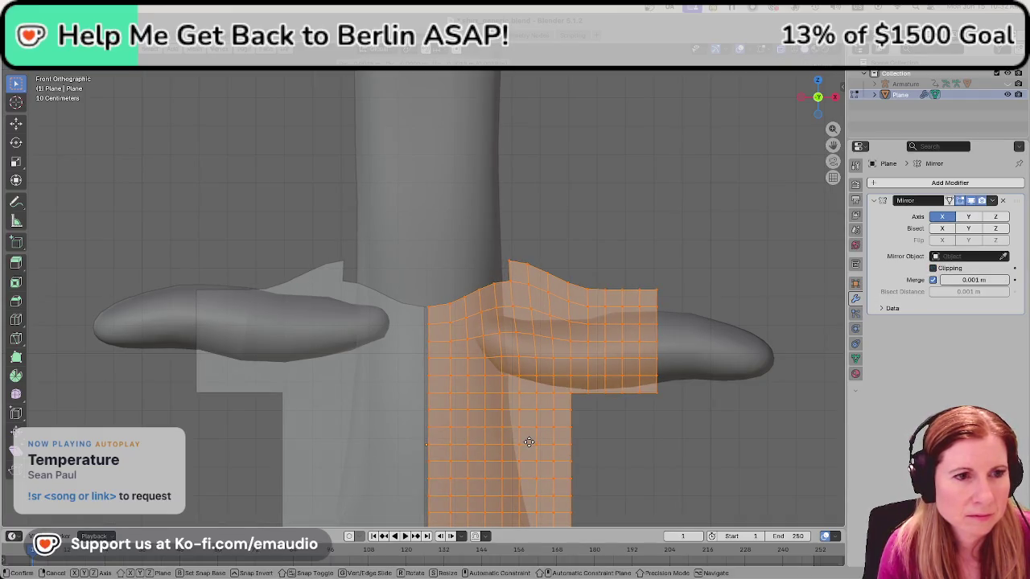
left_click(933, 268)
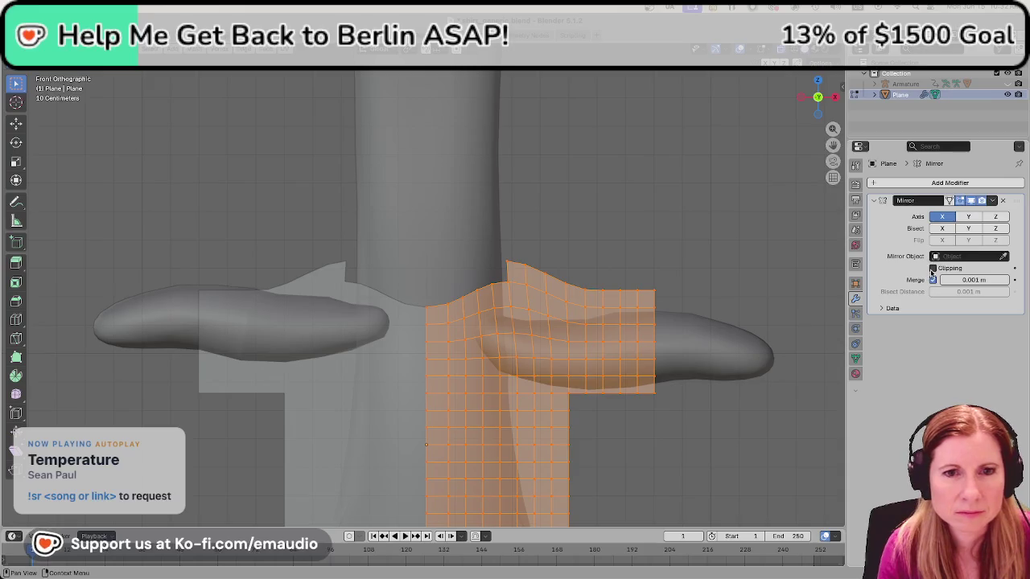
key("g")
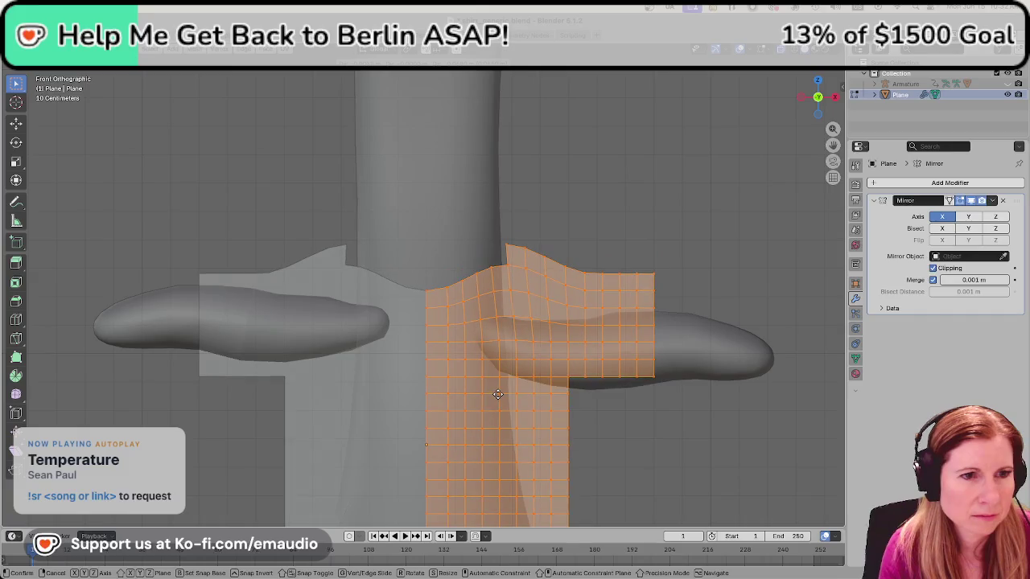
key("Escape")
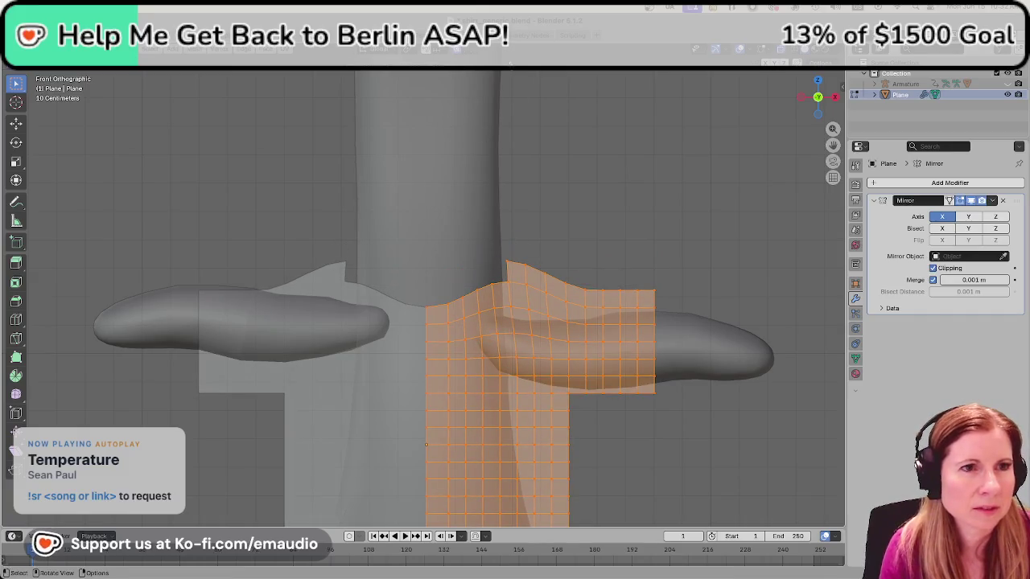
Set the proportional falloff to Smooth and select the top neckline vertex.
left_click(469, 50)
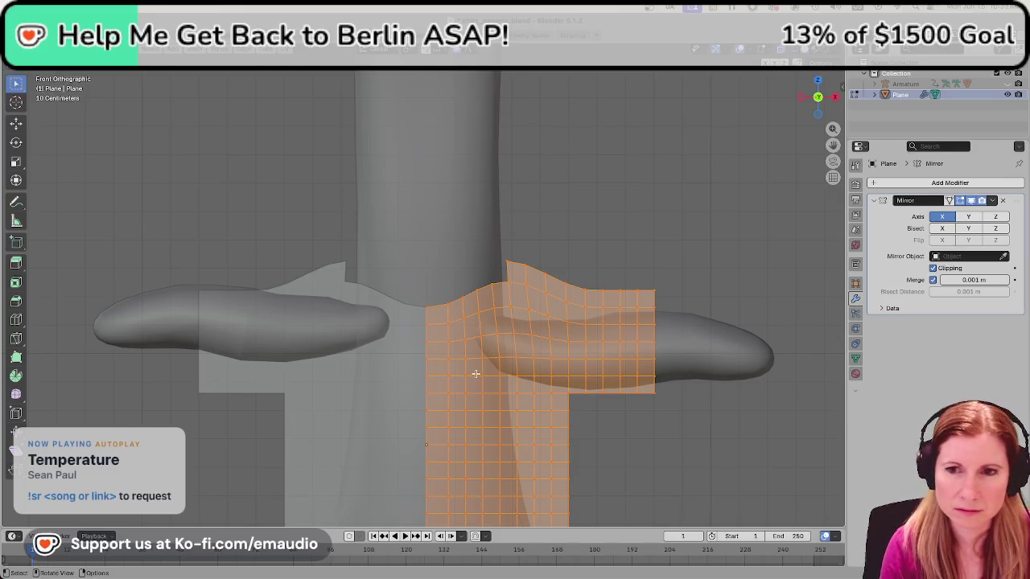
key("g")
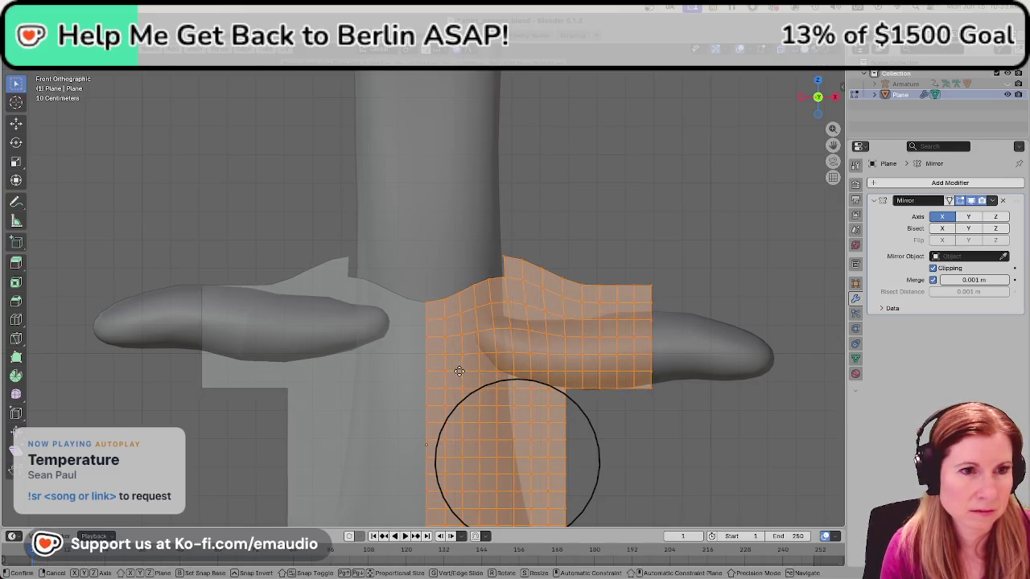
scroll(462, 372, "up", 2)
scroll(461, 372, "up", 2)
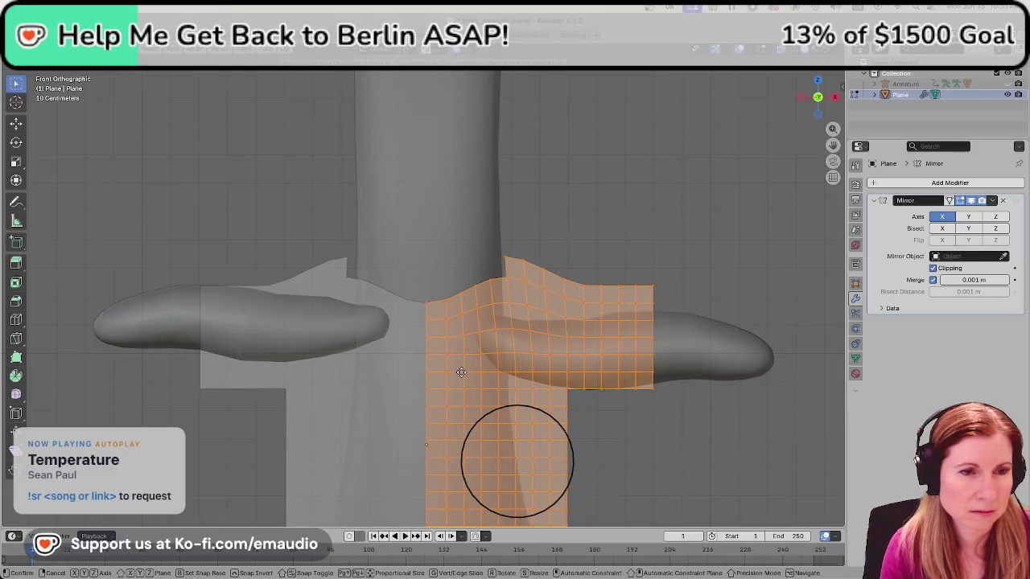
key("Escape")
left_click(506, 267)
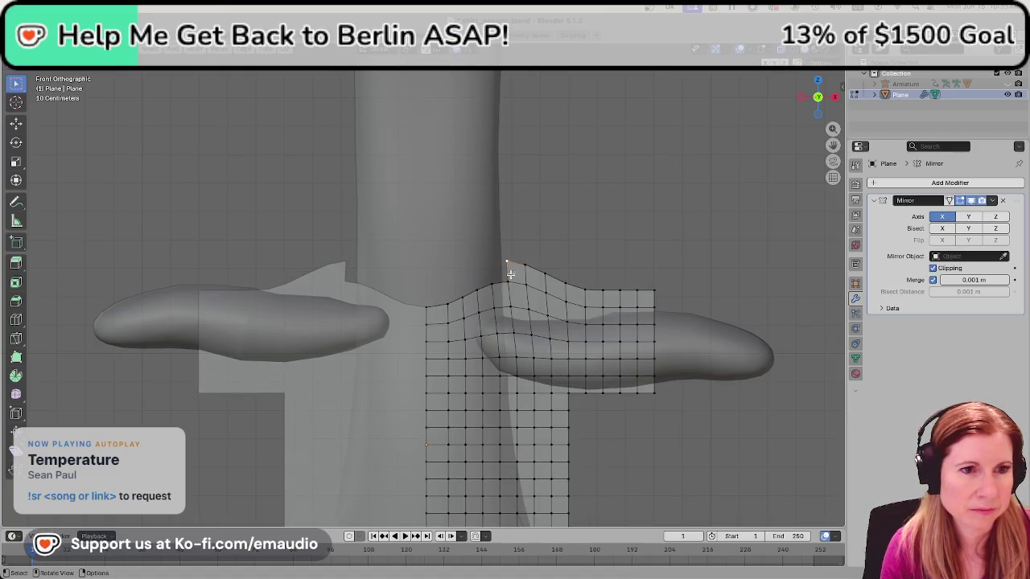
Pull the top neckline vertex with an enlarged proportional falloff.
key("g")
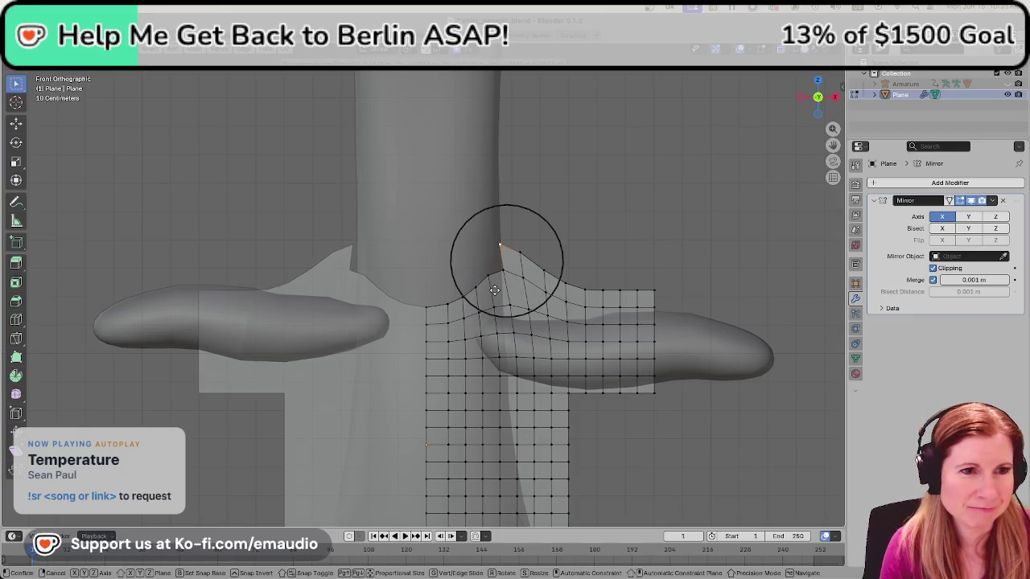
scroll(497, 291, "up", 2)
scroll(497, 291, "up", 1)
scroll(498, 291, "up", 1)
scroll(498, 290, "down", 1)
scroll(498, 290, "down", 1)
left_click(498, 290)
In front view, move the neckline vertex again by about -0.0052 m along X with soft falloff.
mouse_move(379, 410)
middle_mouse_down()
mouse_move(411, 380)
mouse_move(529, 388)
mouse_move(445, 379)
middle_mouse_up()
scroll(445, 379, "up", 3)
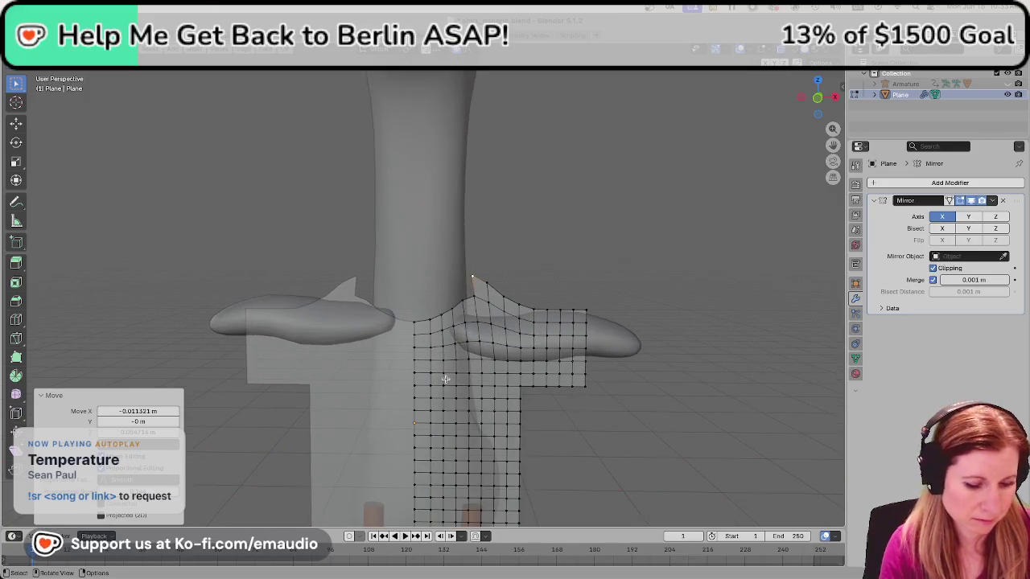
scroll(458, 355, "up", 2)
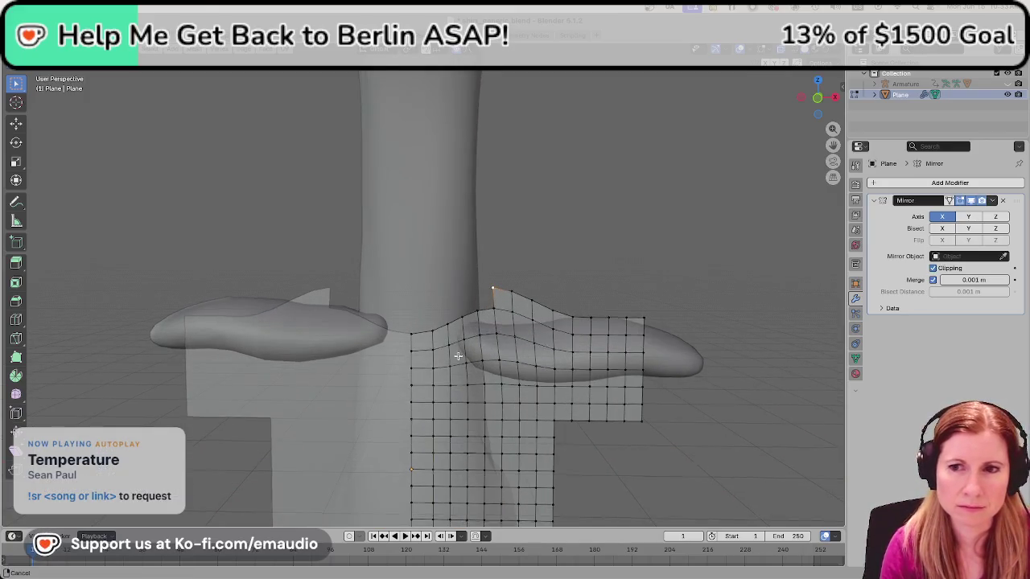
middle_click_drag(458, 355, 471, 342, "shift")
key("KP_1")
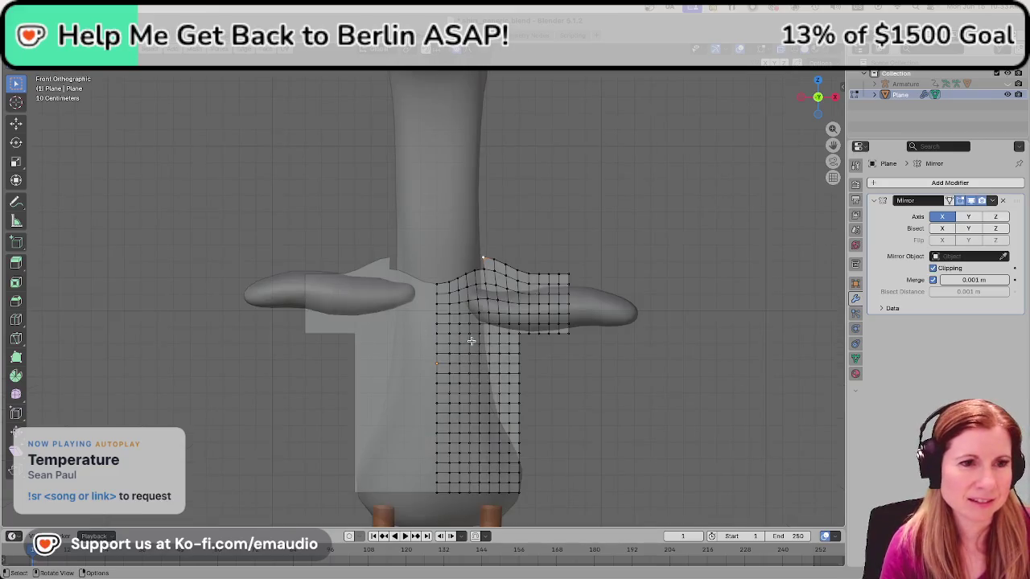
scroll(490, 360, "up", 5)
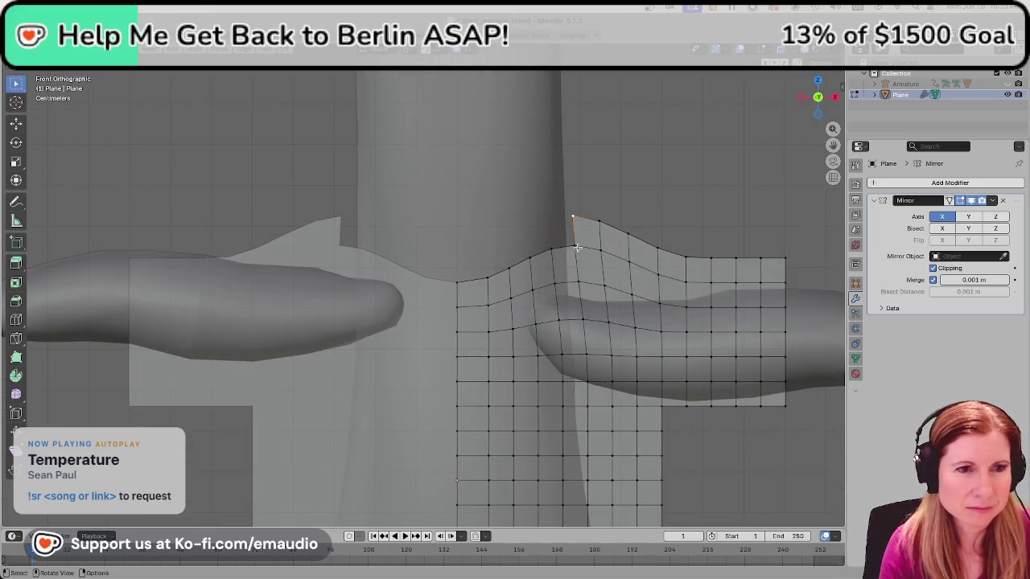
key("g")
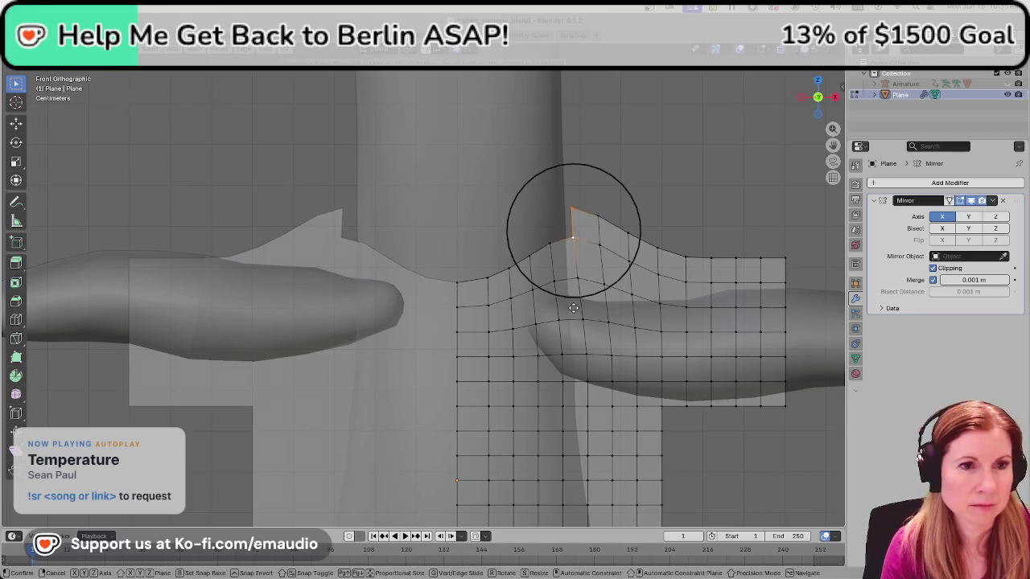
scroll(575, 301, "down", 6)
scroll(574, 306, "down", 2)
scroll(573, 311, "down", 5)
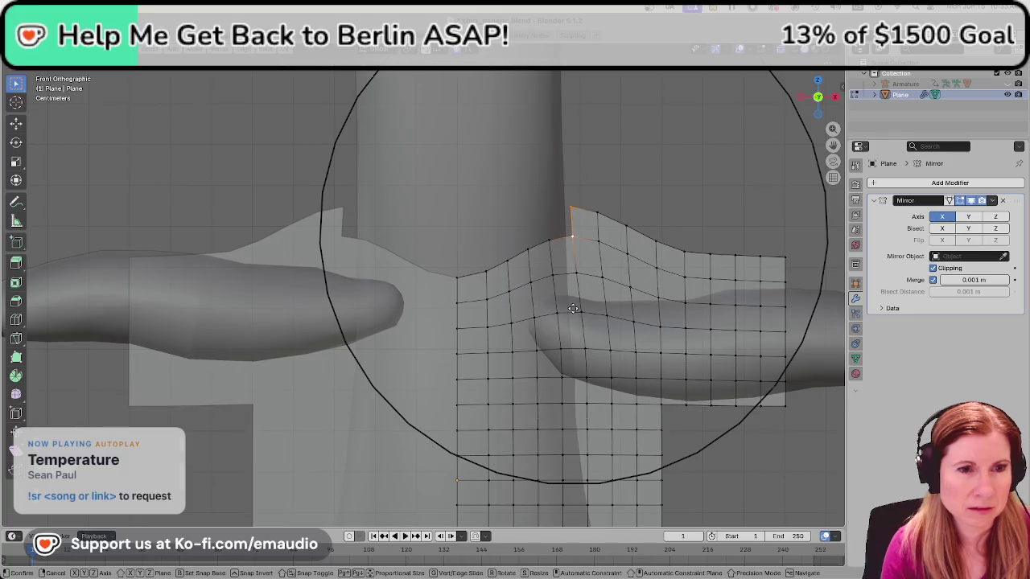
left_click(569, 310)
scroll(568, 330, "down", 5)
scroll(563, 344, "down", 3)
scroll(562, 347, "down", 3)
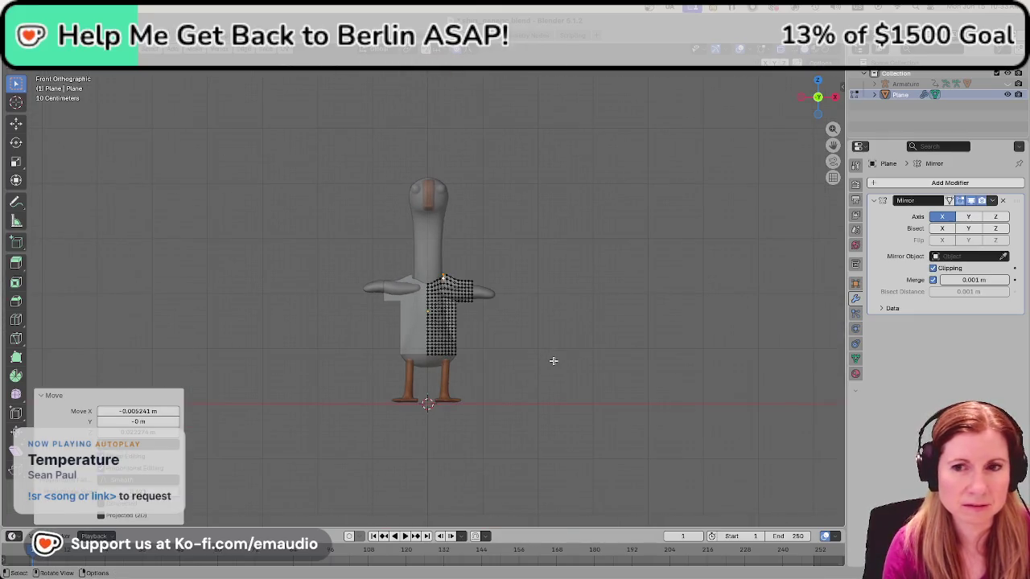
Move the neckline corner vertex with proportional falloff so the neckline curves up beside the neck.
scroll(552, 361, "up", 3)
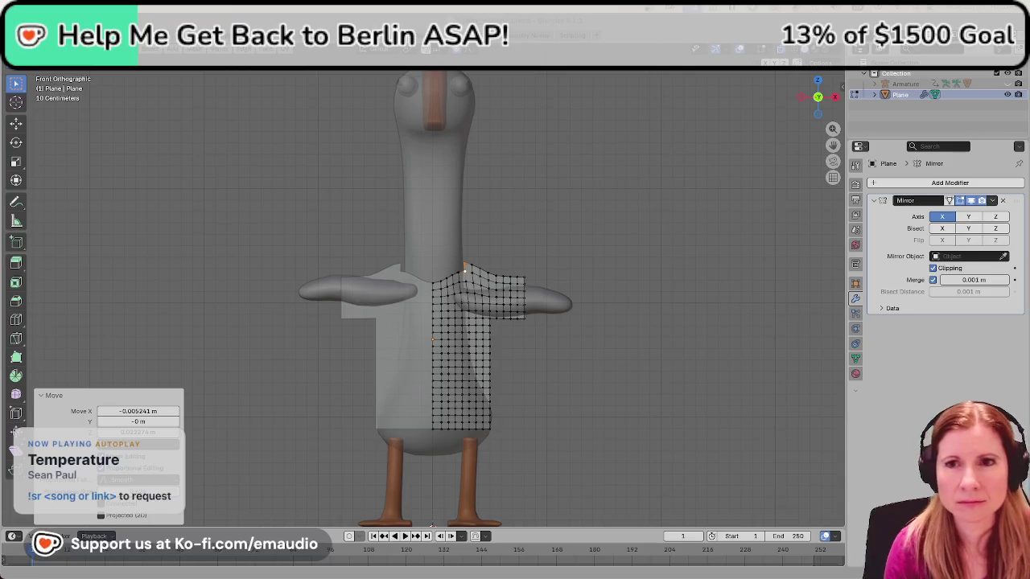
scroll(451, 308, "up", 2)
scroll(450, 309, "up", 2)
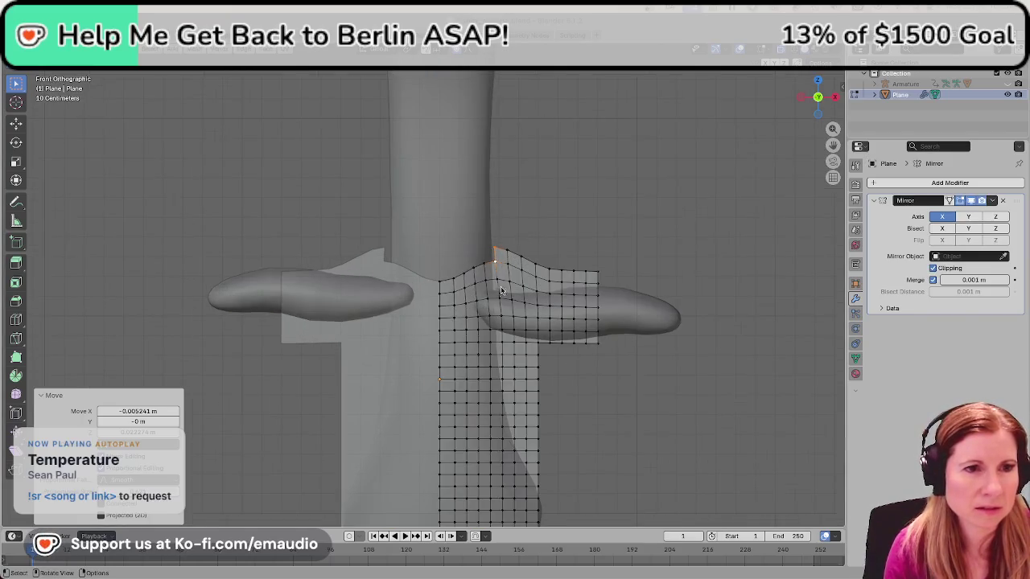
scroll(540, 255, "up", 1)
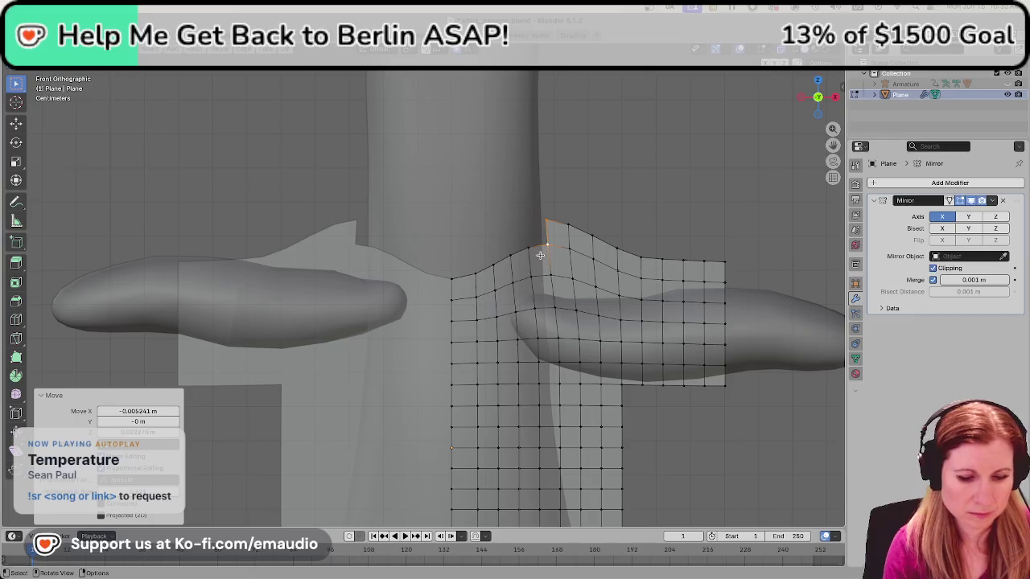
key("g")
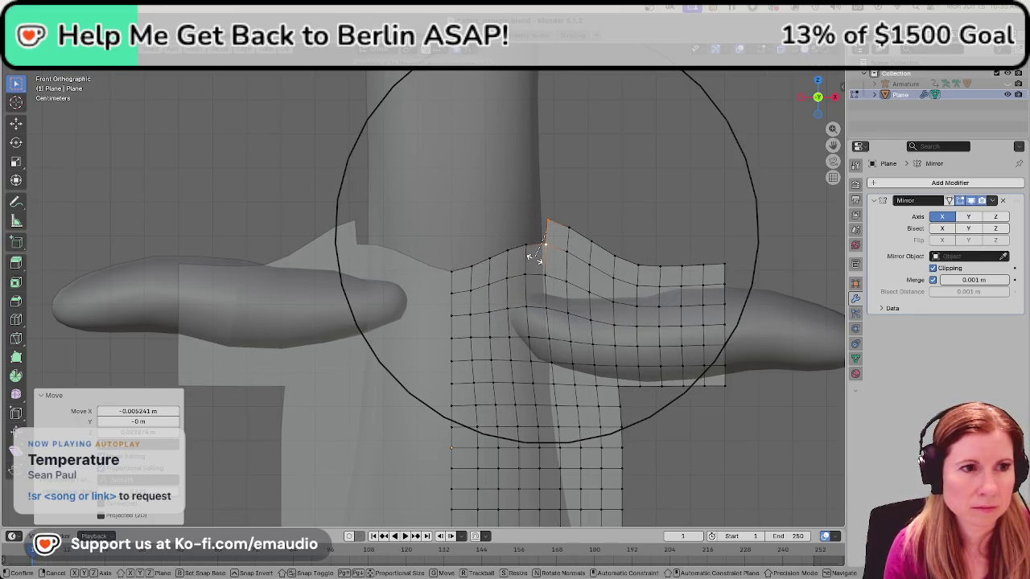
left_click(535, 256)
scroll(536, 311, "down", 2)
mouse_move(535, 310)
middle_mouse_down()
mouse_move(483, 341)
mouse_move(502, 345)
mouse_move(494, 301)
middle_mouse_up()
key("KP_1")
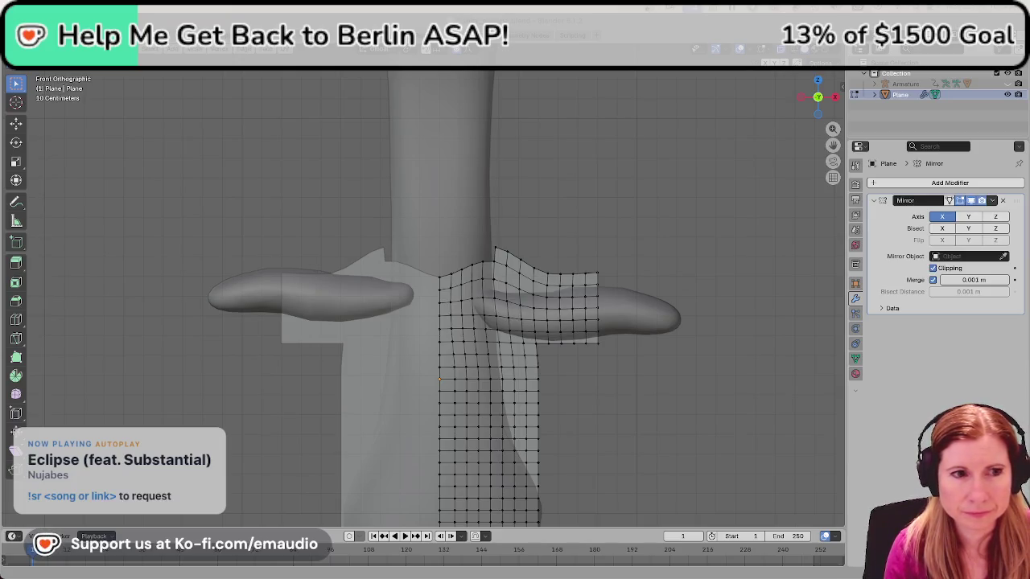
Move the selected neckline vertex along Z only, with a resized proportional falloff.
scroll(523, 287, "up", 1)
scroll(498, 279, "up", 1)
left_click(503, 254)
key("g")
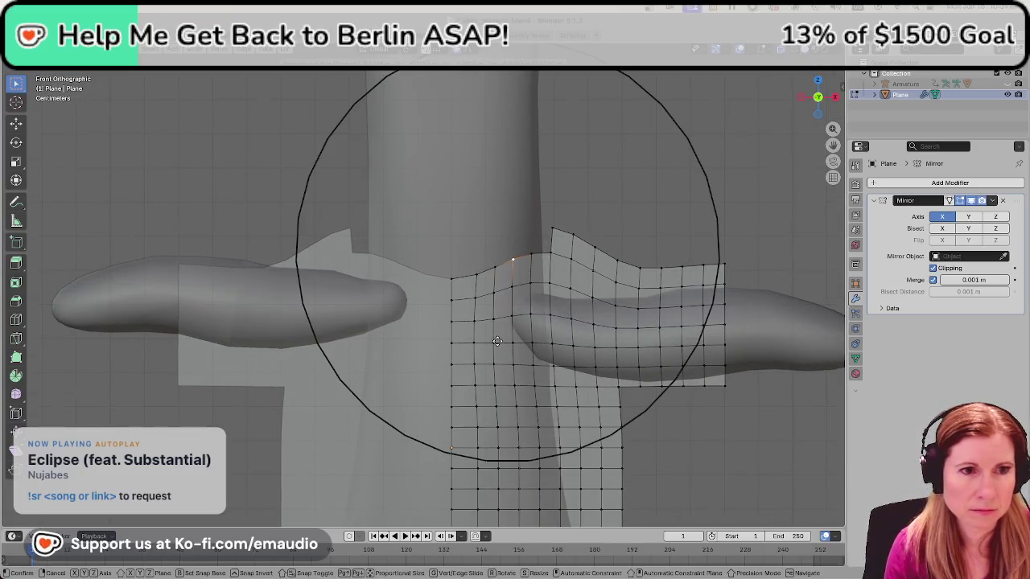
scroll(497, 341, "down", 10)
scroll(497, 341, "up", 10)
scroll(498, 341, "up", 5)
scroll(497, 341, "up", 2)
key("z")
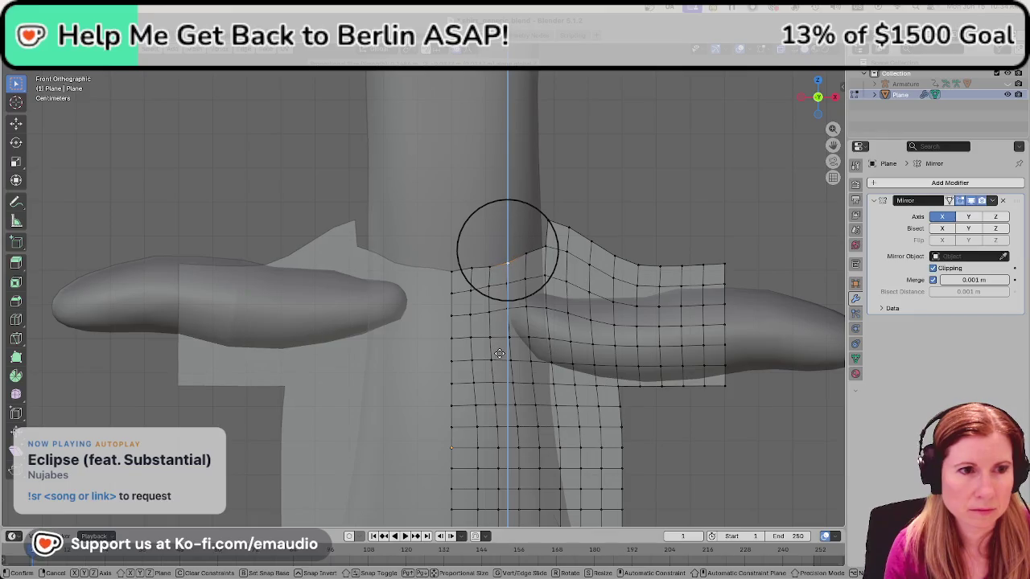
left_click(503, 348)
scroll(503, 347, "down", 2)
scroll(503, 347, "down", 1)
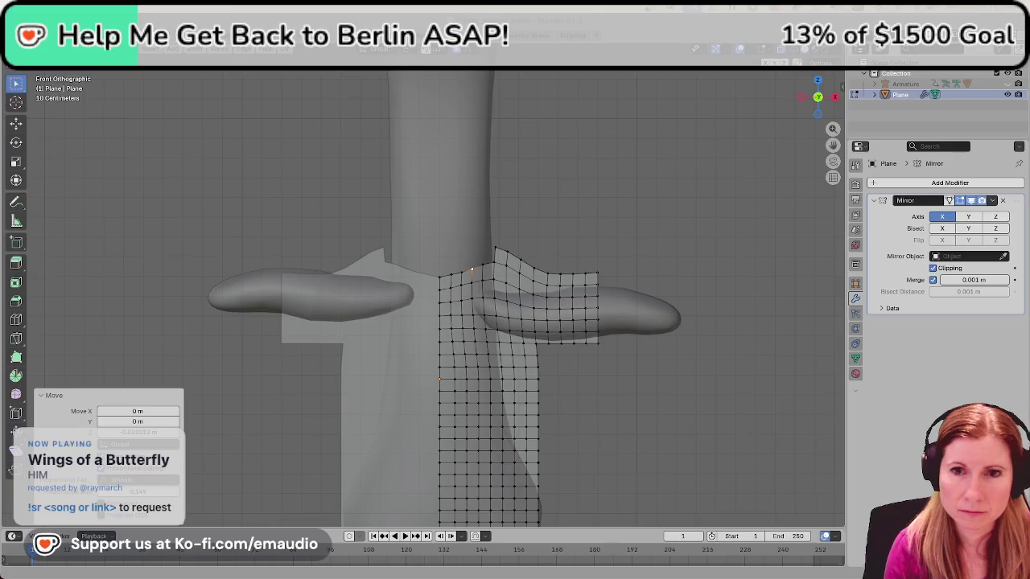
Select a vertex on the sleeve's lower edge and orbit to inspect the mesh.
left_click(537, 342)
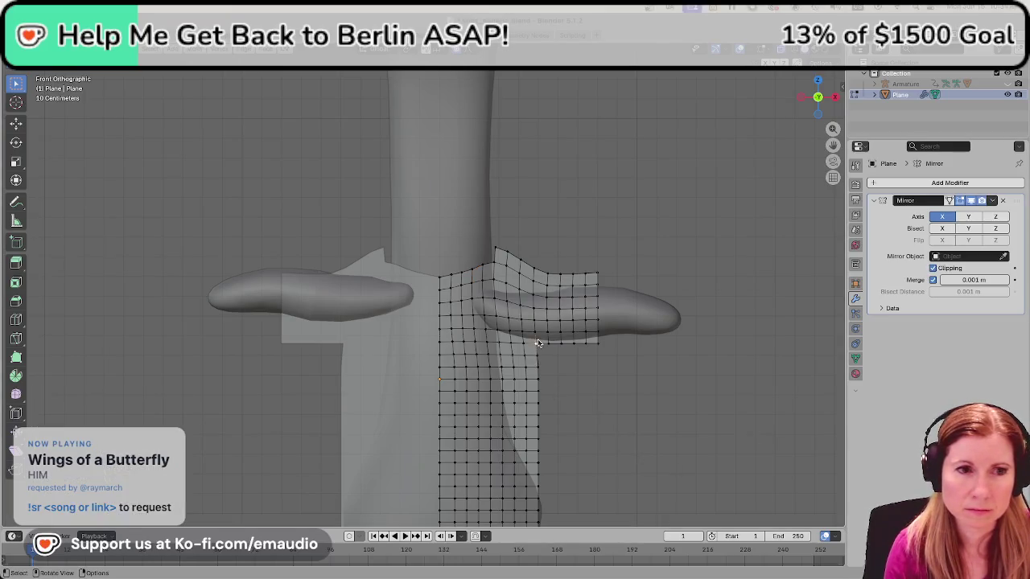
left_click(536, 343)
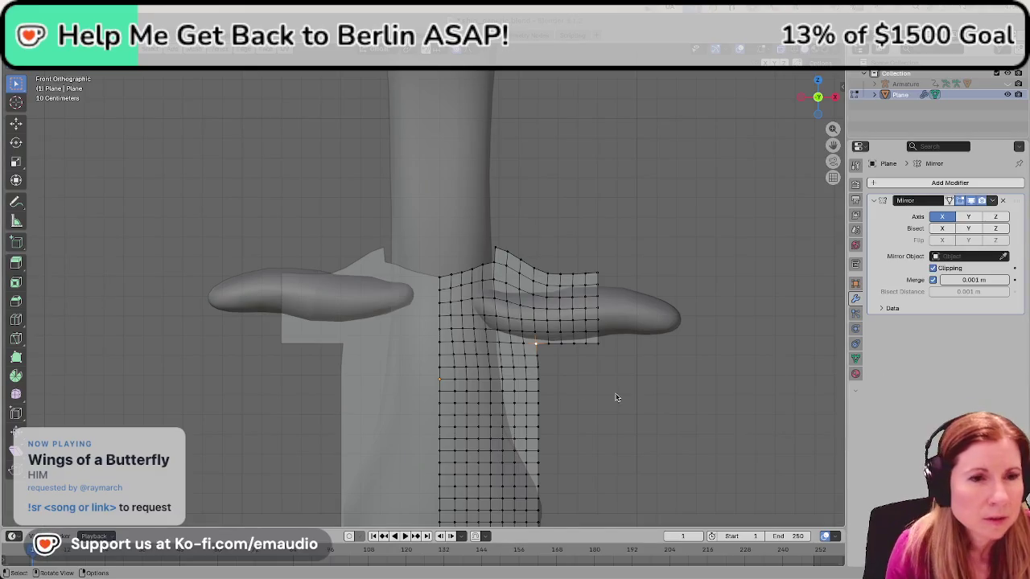
mouse_move(556, 373)
middle_mouse_down()
mouse_move(545, 340)
mouse_move(527, 334)
middle_mouse_up()
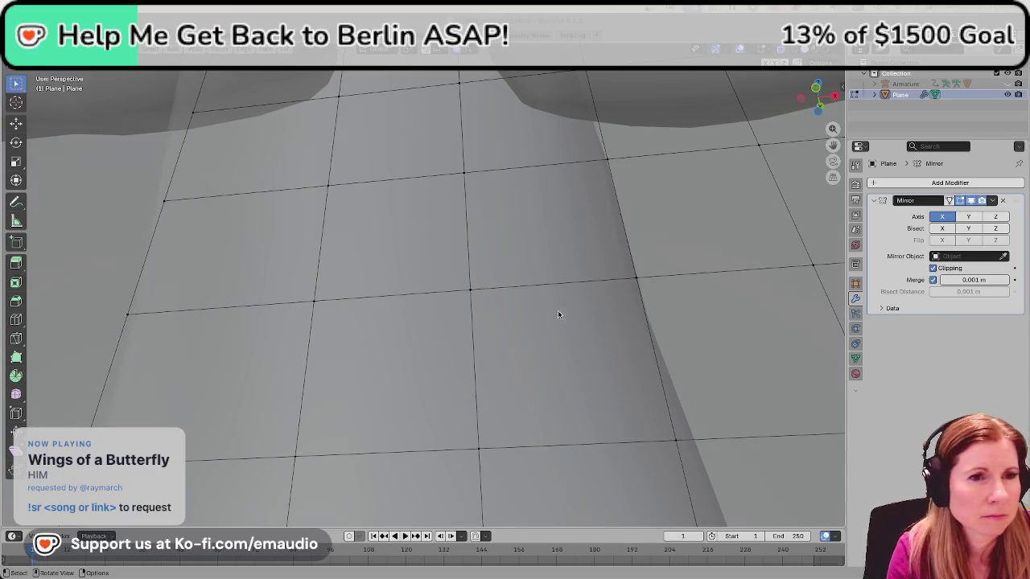
In front view, move the underarm vertex inward.
scroll(549, 314, "down", 6)
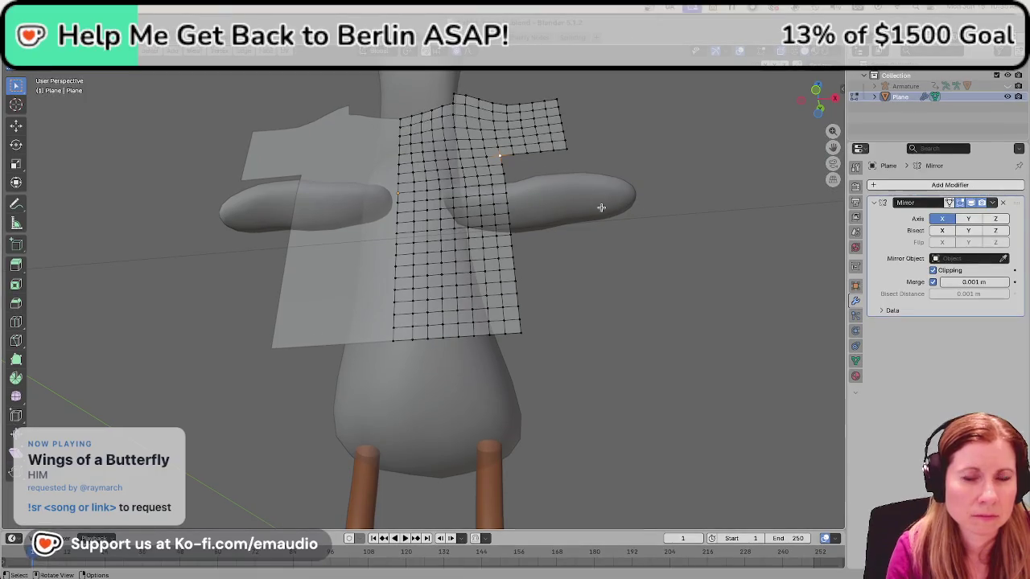
key("KP_1")
scroll(593, 252, "up", 4)
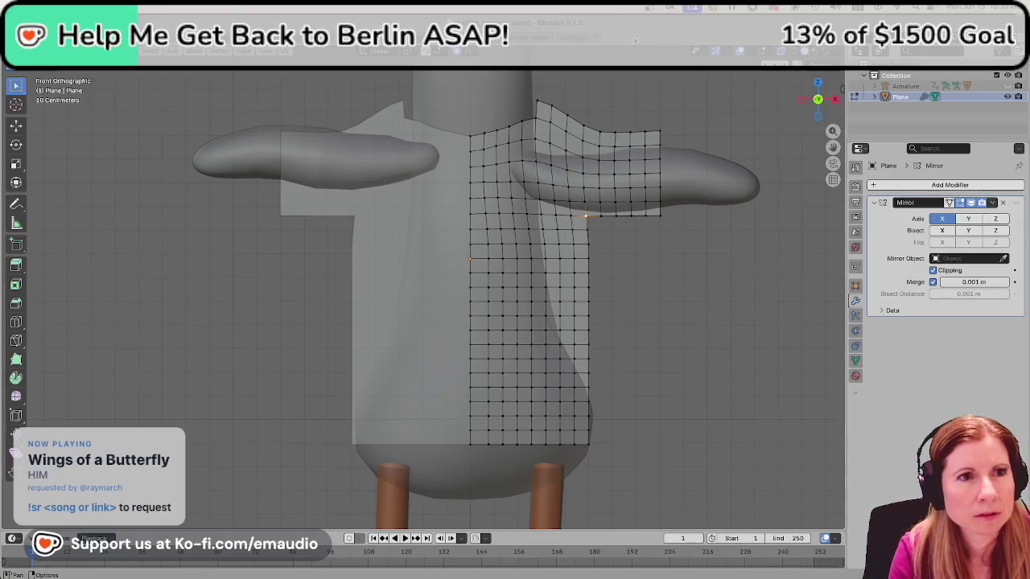
key("g")
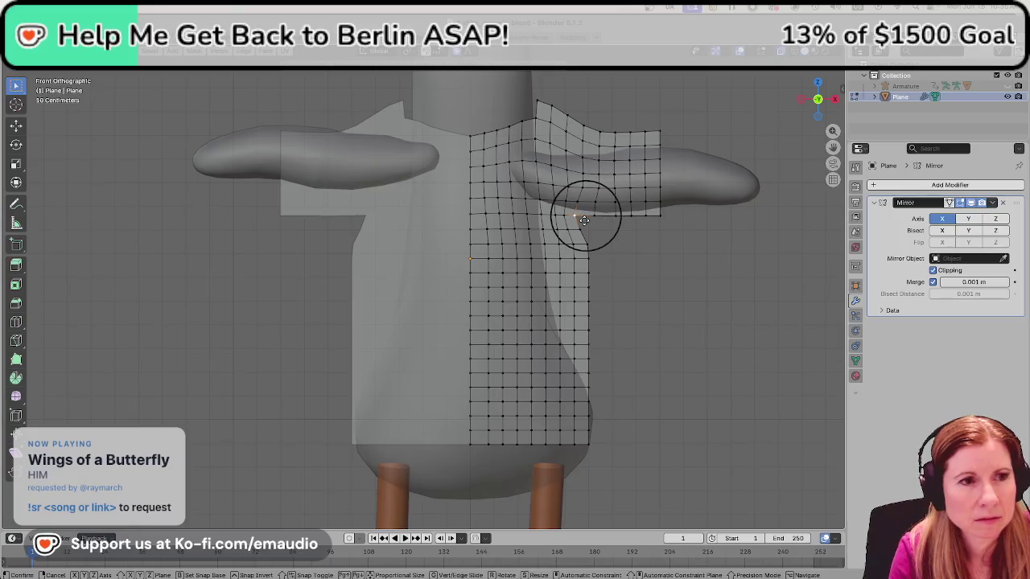
left_click(584, 220)
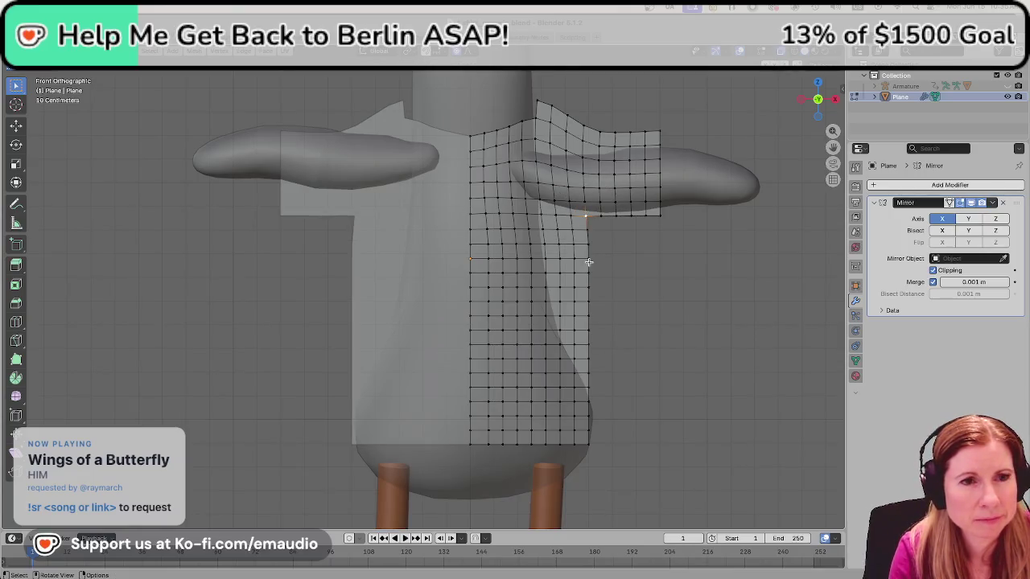
Pull the side-edge vertex about -0.131 m along X with a large falloff, then switch to StreamDJ.
left_click(600, 256)
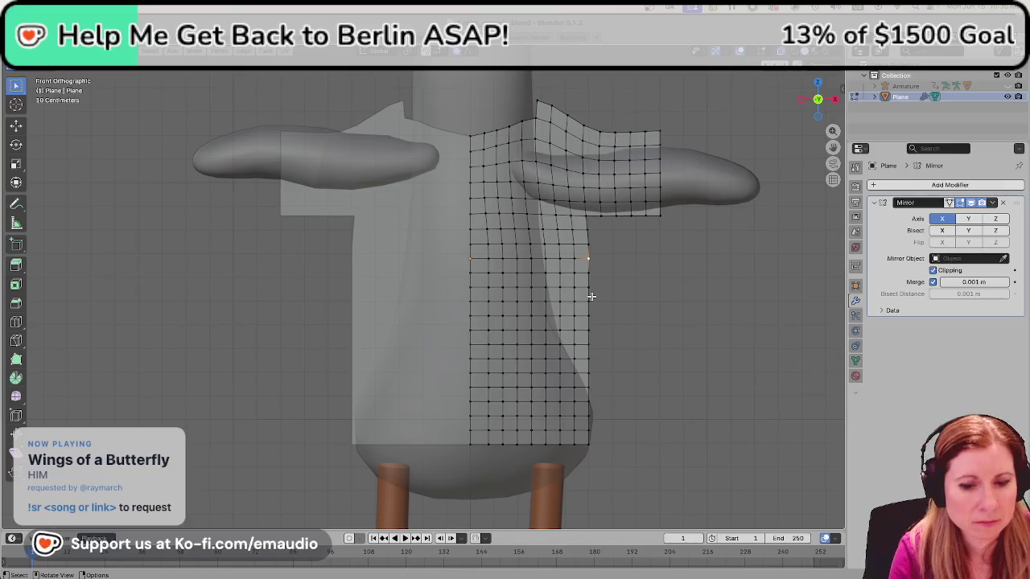
key("g")
scroll(599, 300, "down", 4)
scroll(596, 300, "down", 6)
scroll(592, 301, "down", 4)
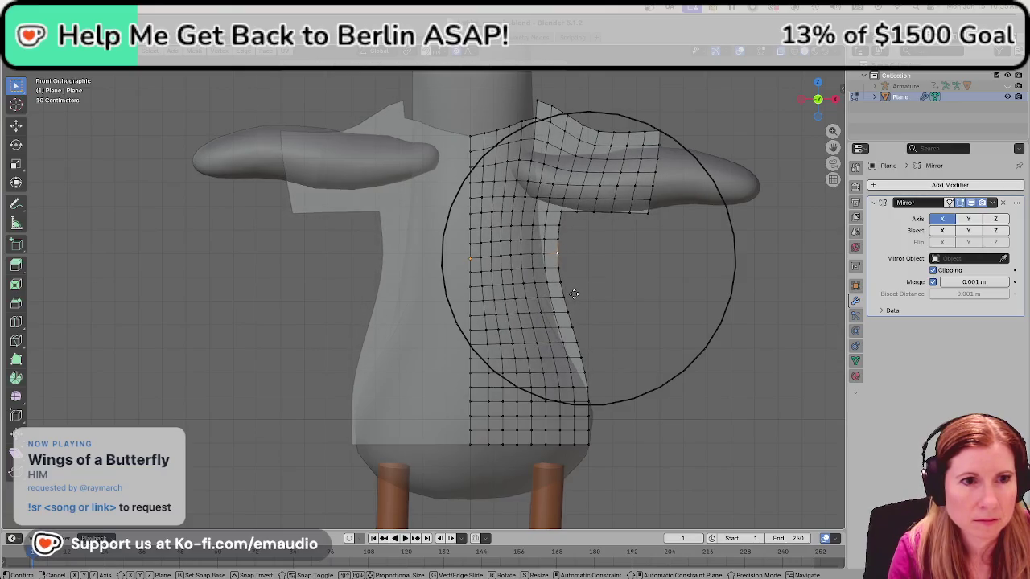
left_click(575, 294)
scroll(575, 310, "down", 5)
scroll(571, 318, "down", 2)
scroll(496, 407, "up", 2)
scroll(497, 407, "up", 2)
scroll(498, 407, "up", 2)
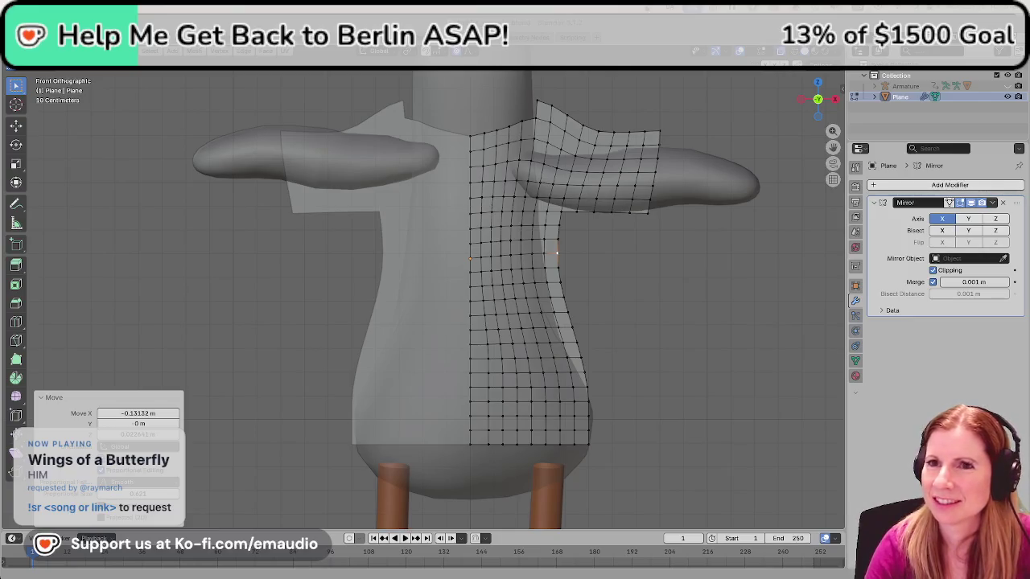
key("alt+Tab")
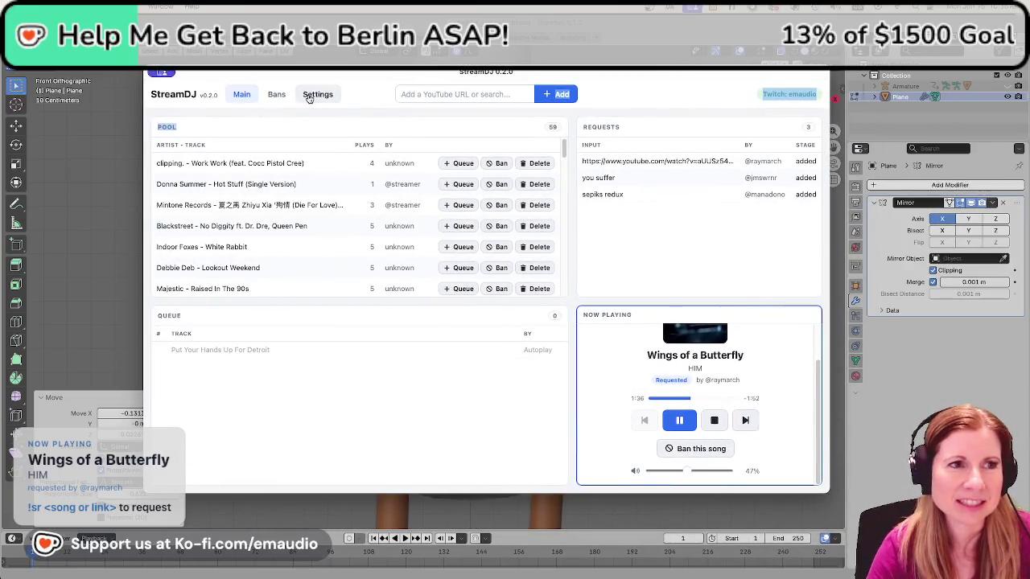
Toggle StreamDJ between its Settings and Main views, then move its window right and down.
left_click(308, 97)
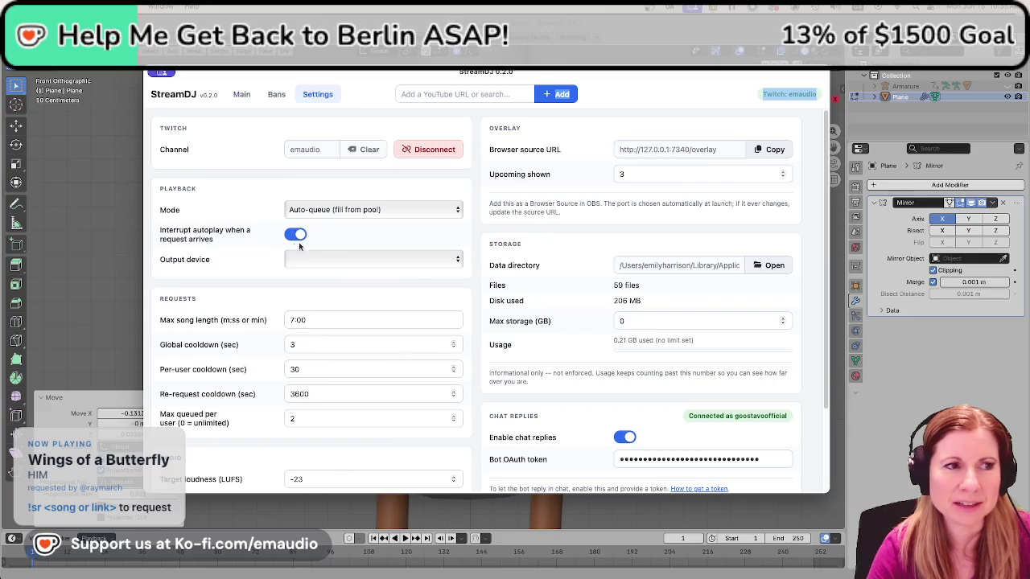
left_click(242, 94)
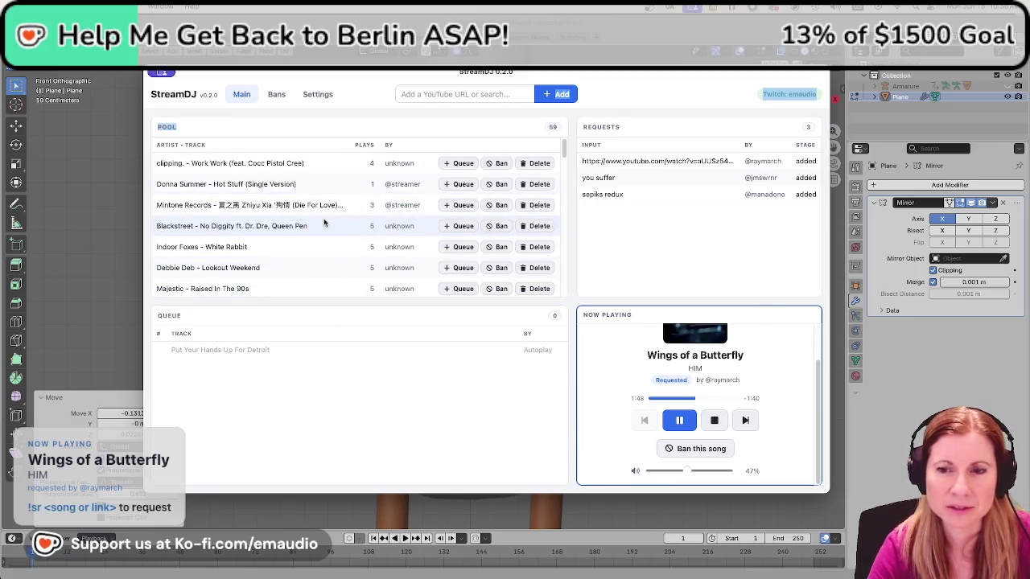
left_click(327, 99)
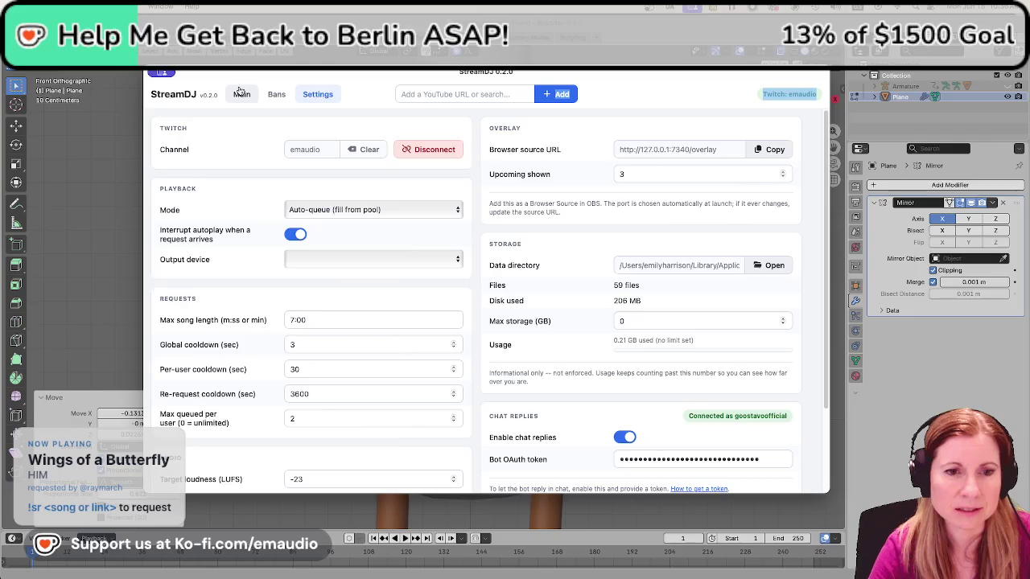
left_click(241, 94)
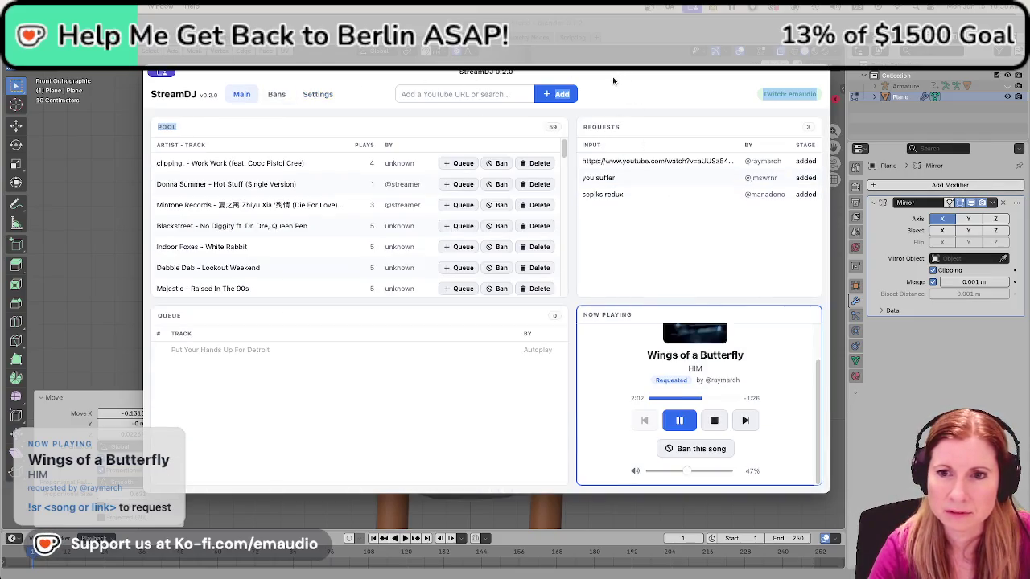
left_click(678, 103)
left_click_drag(605, 75, 834, 99)
Return to Blender, zoom in on the shirt and nudge a side vertex with soft falloff.
key("alt+Tab")
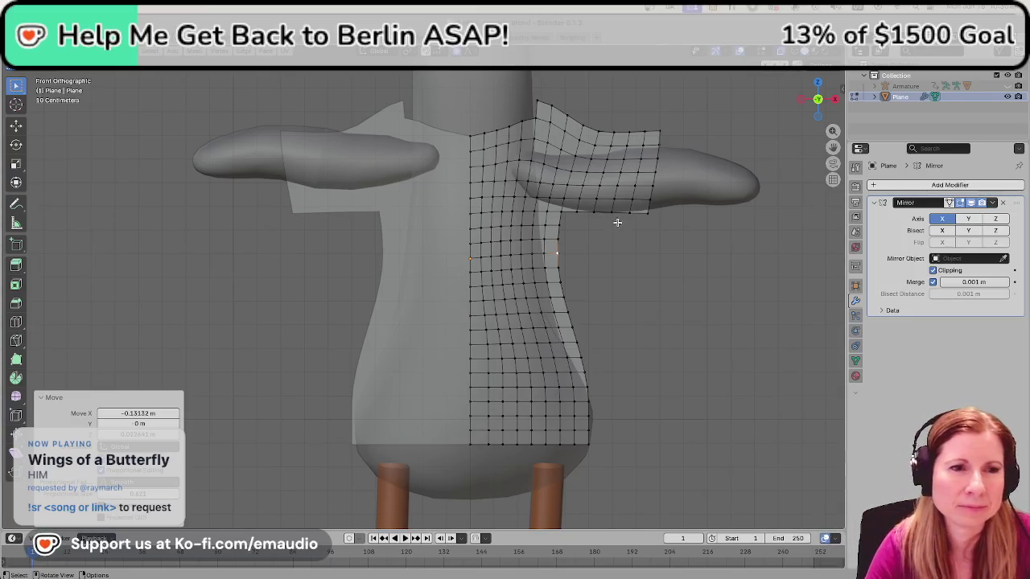
scroll(620, 276, "up", 1)
scroll(607, 282, "down", 3)
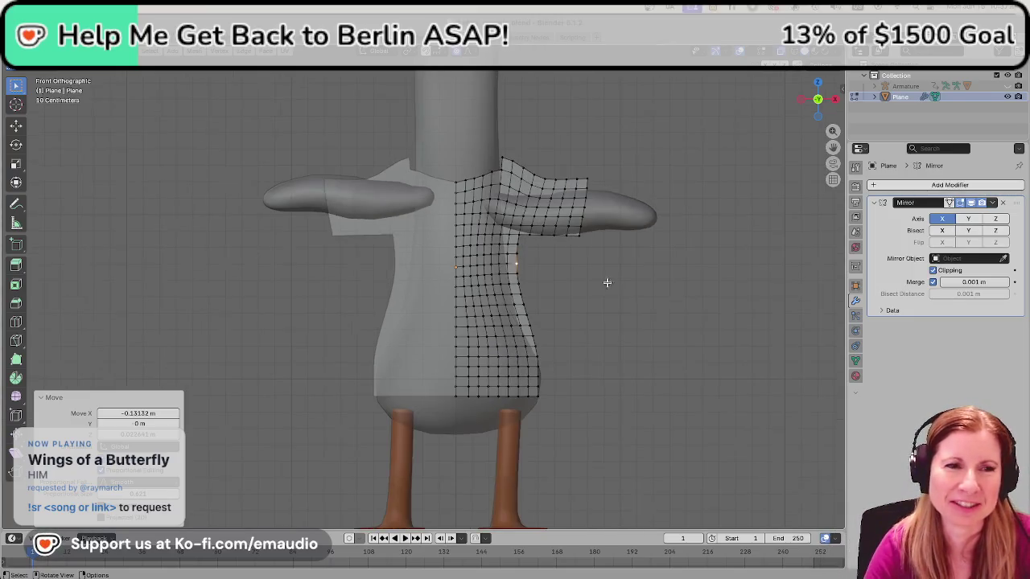
mouse_move(584, 280)
middle_mouse_down("ctrl")
mouse_move(615, 248)
mouse_move(566, 306)
middle_mouse_up("ctrl")
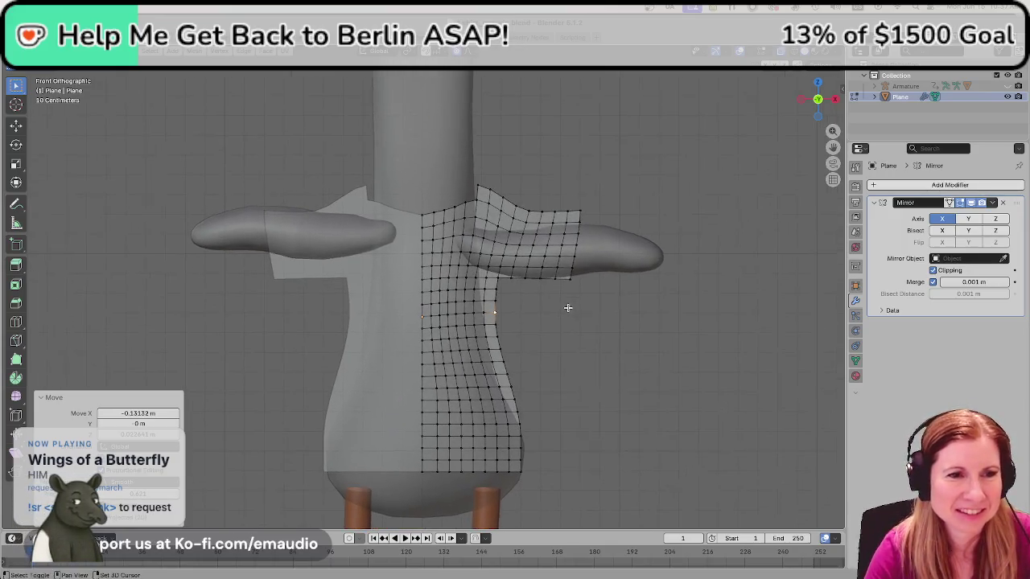
key("g")
left_click(521, 344)
scroll(543, 338, "down", 2)
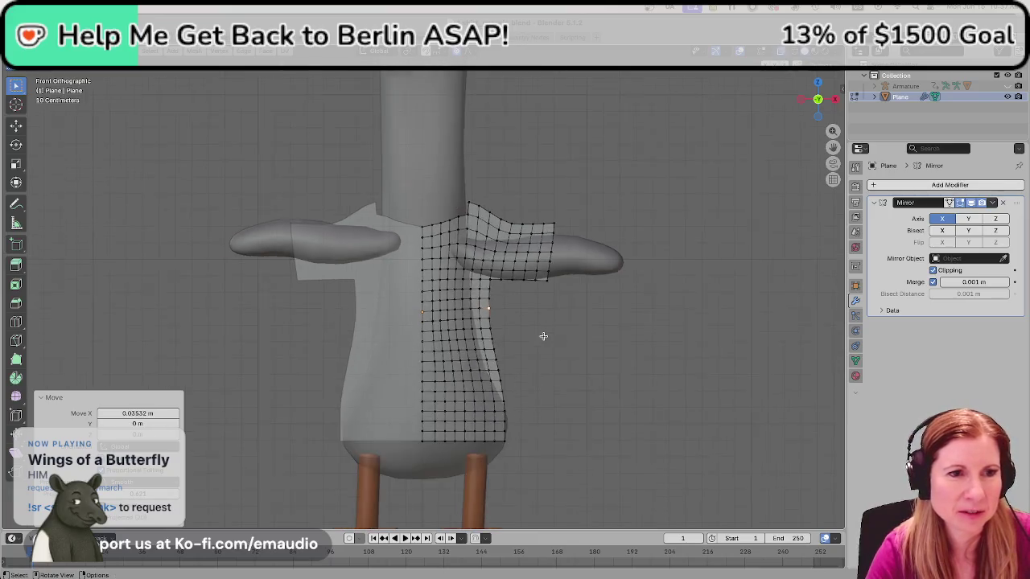
scroll(542, 337, "down", 2)
scroll(481, 311, "up", 4)
scroll(563, 285, "up", 3)
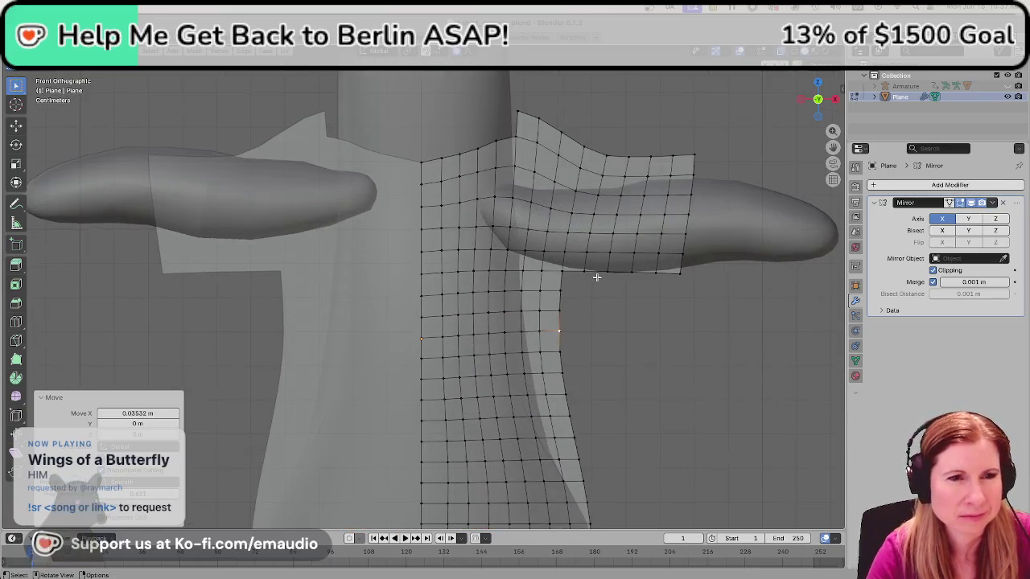
Move the underarm edge inward about -0.0425 m along X with proportional falloff.
left_click(609, 273)
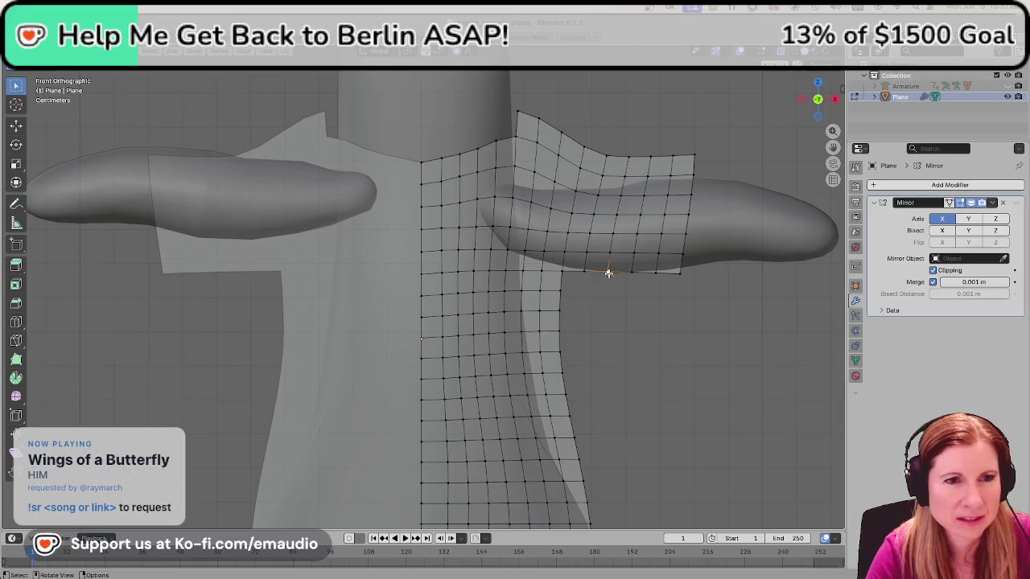
key("g")
left_click(598, 317)
key("g")
scroll(551, 282, "up", 1)
scroll(551, 282, "up", 5)
scroll(552, 282, "up", 3)
scroll(552, 282, "up", 3)
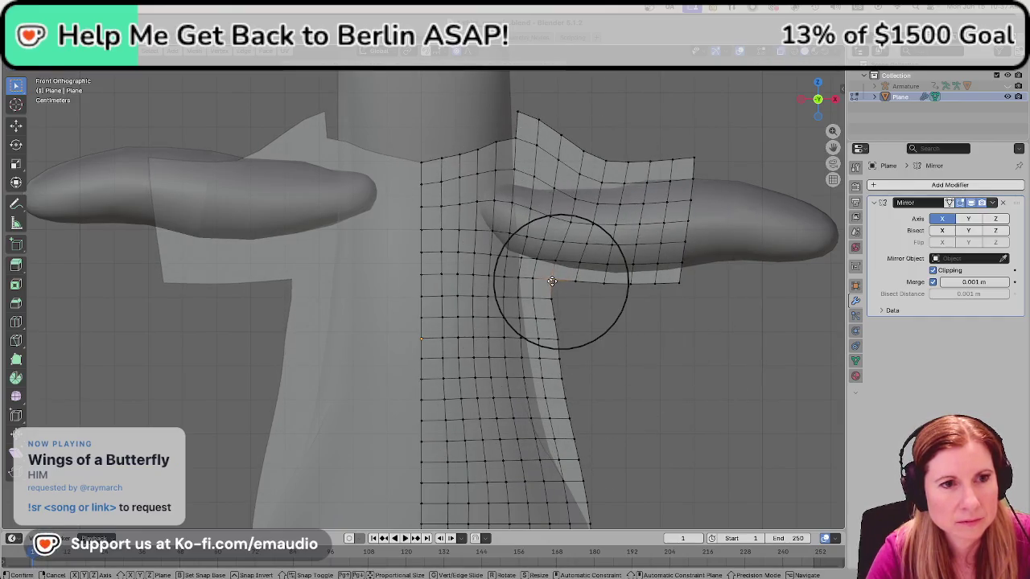
scroll(546, 279, "down", 4)
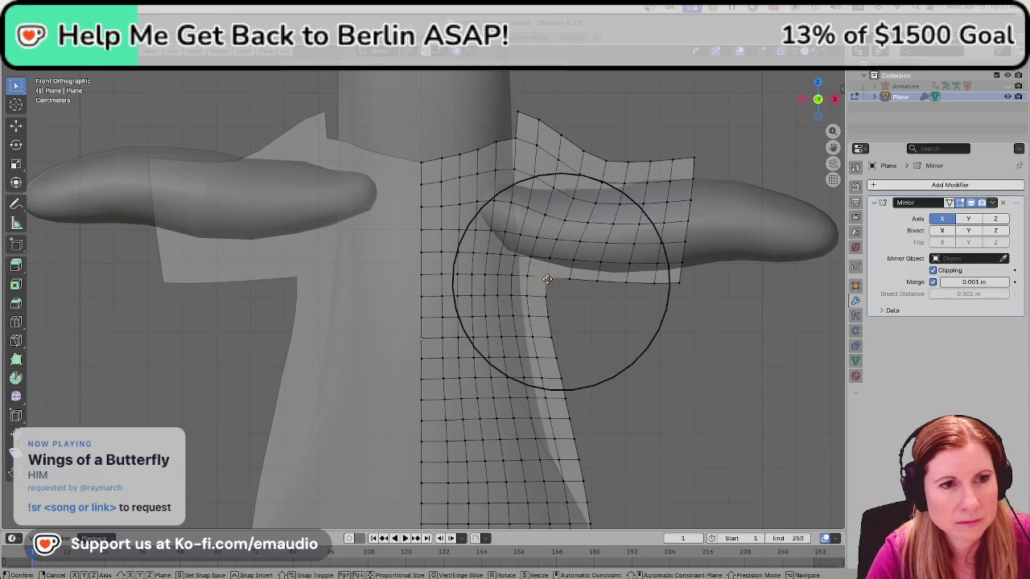
left_click(547, 278)
scroll(579, 360, "down", 3)
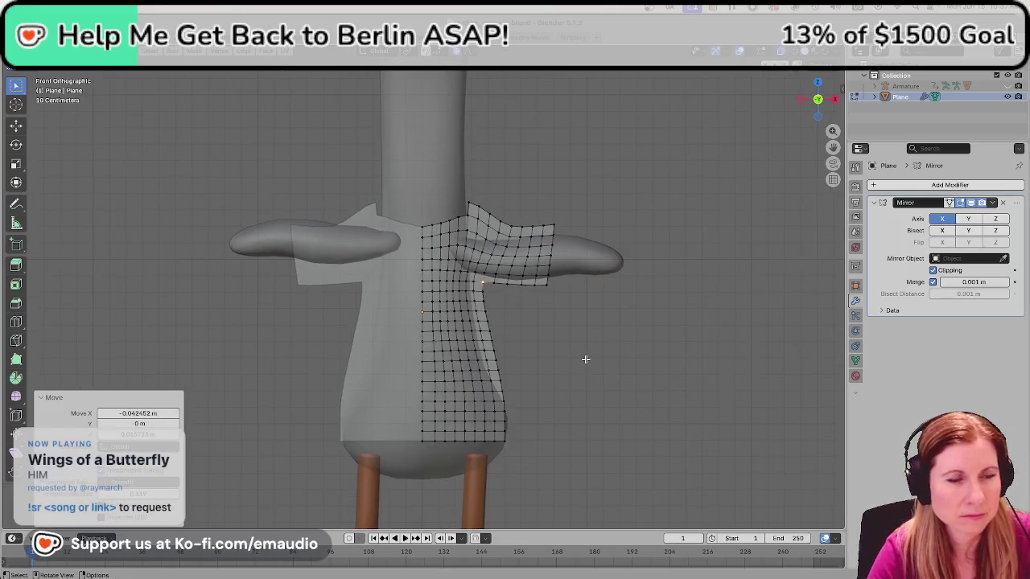
scroll(579, 360, "down", 3)
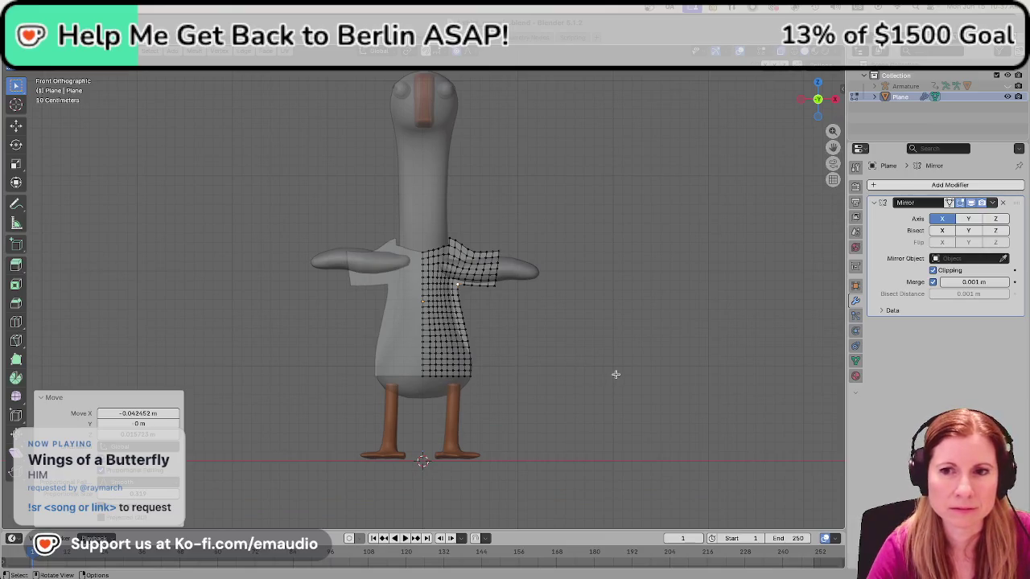
scroll(609, 370, "down", 1)
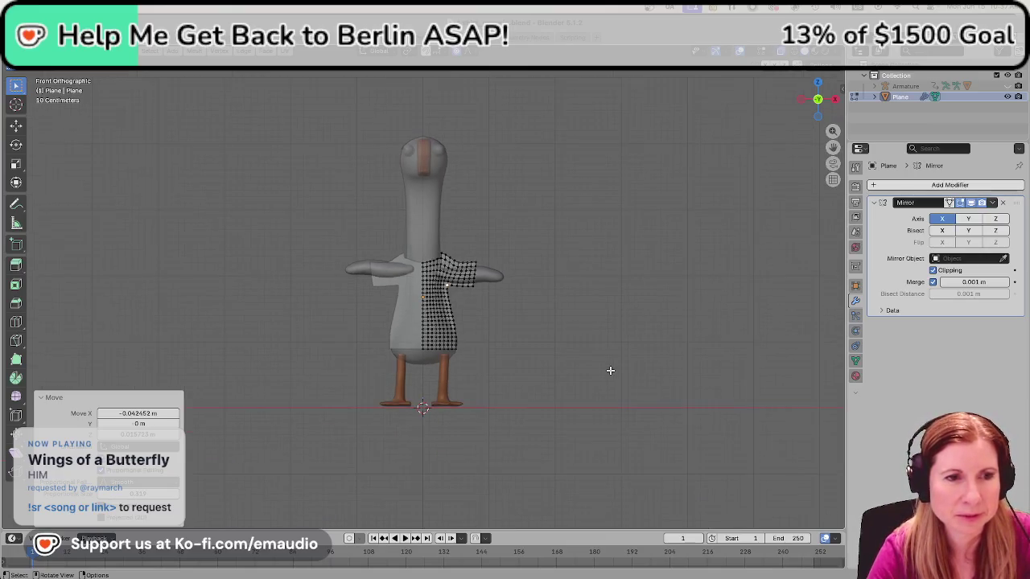
scroll(600, 368, "up", 5)
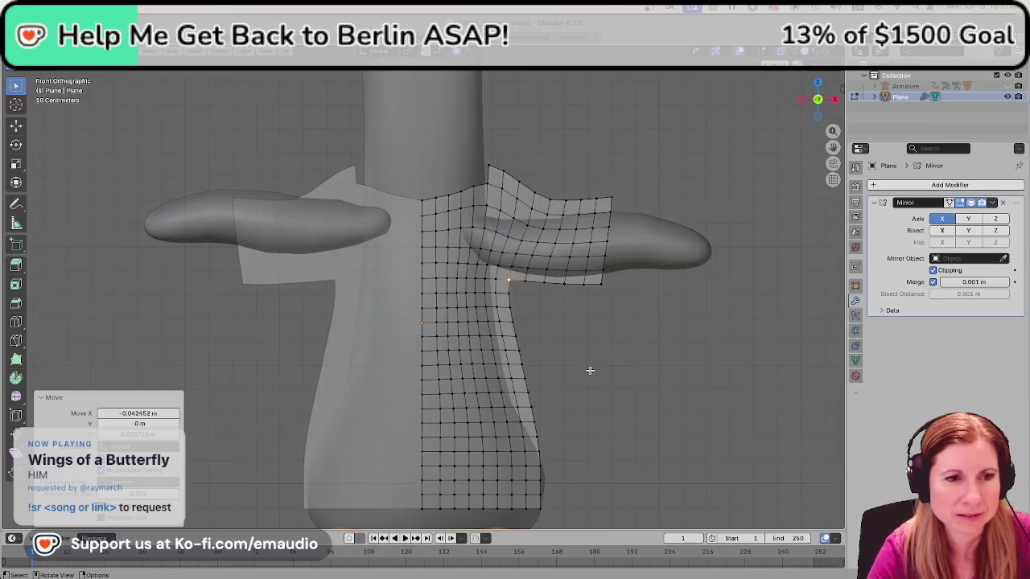
Push the lower side vertex about 0.0702 m outward along X with wide falloff, then recentre the view.
left_click(531, 476)
key("g")
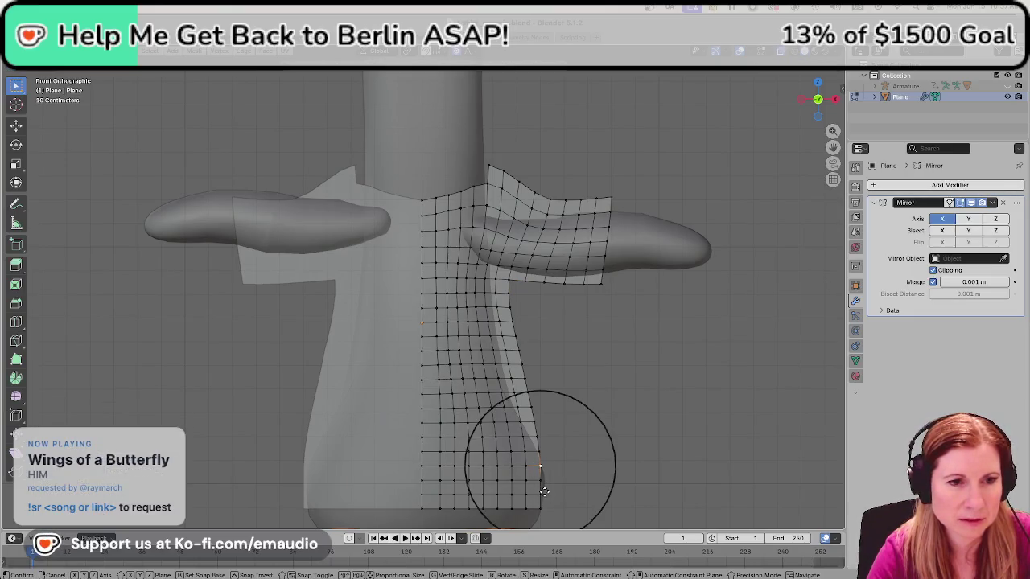
scroll(552, 496, "down", 3)
scroll(552, 496, "up", 3)
scroll(552, 496, "up", 2)
scroll(552, 496, "down", 4)
scroll(552, 496, "down", 4)
scroll(551, 496, "down", 1)
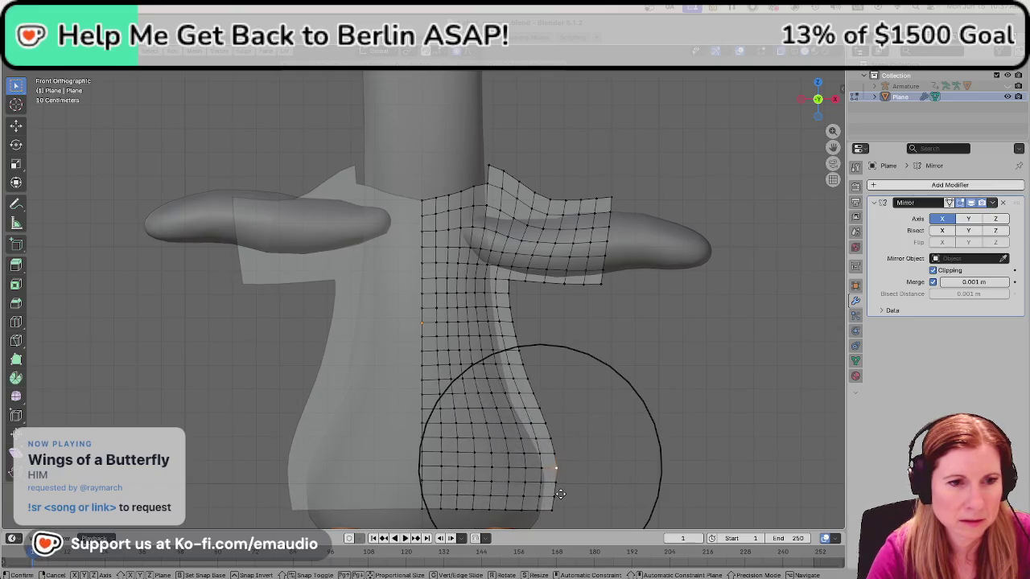
scroll(561, 497, "down", 3)
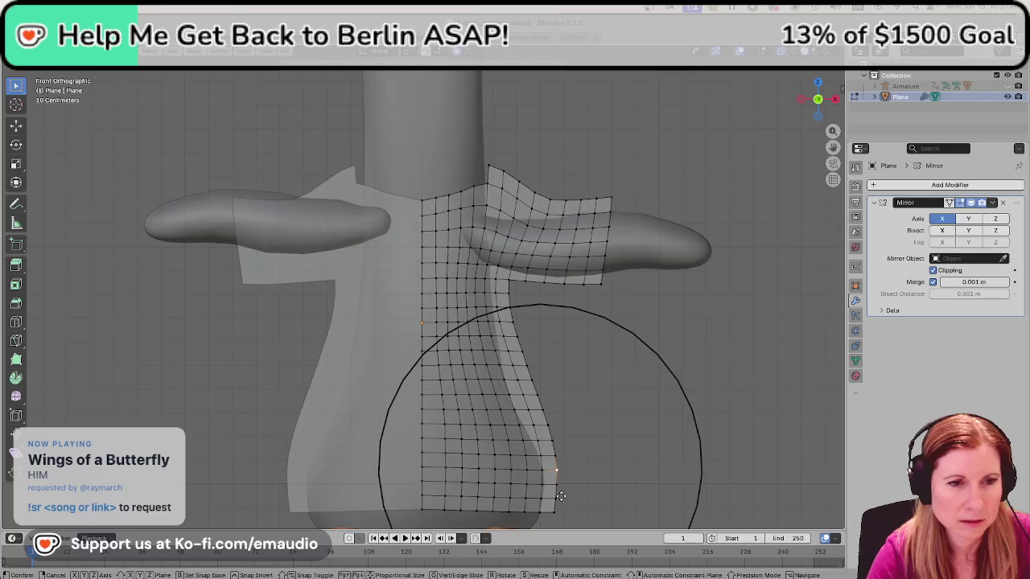
left_click(561, 496)
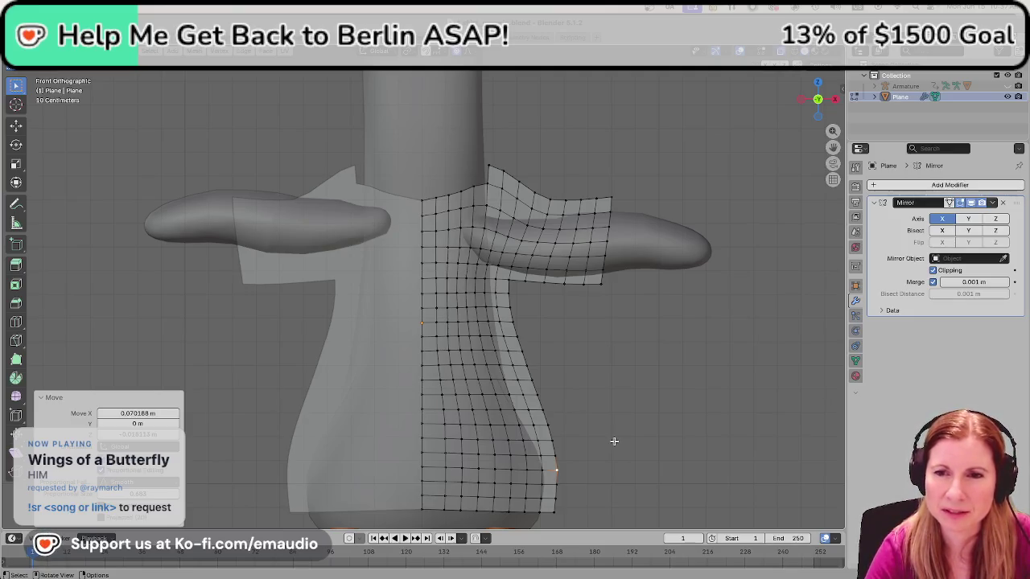
scroll(593, 409, "down", 3)
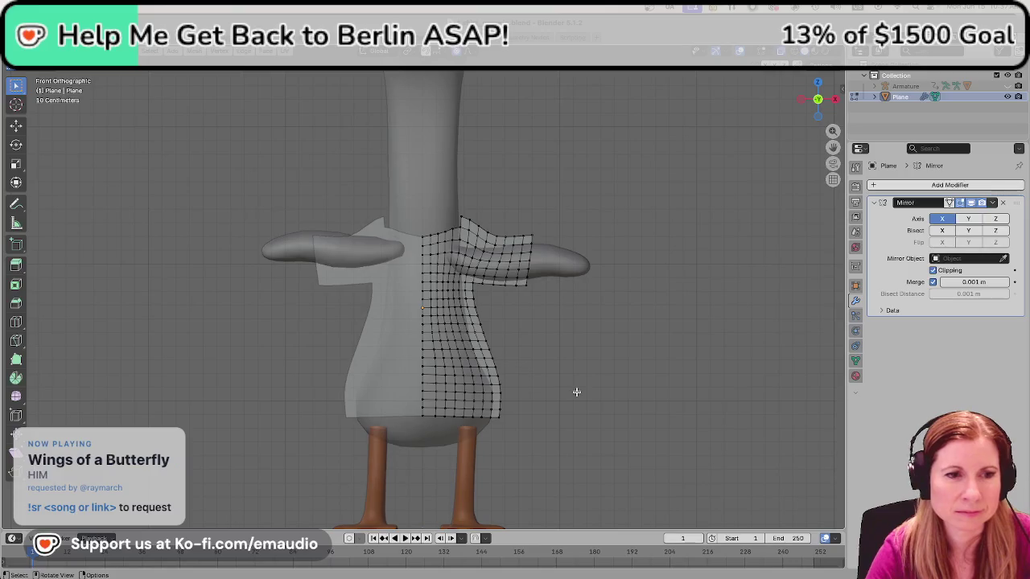
middle_click_drag(577, 377, 582, 363, "shift")
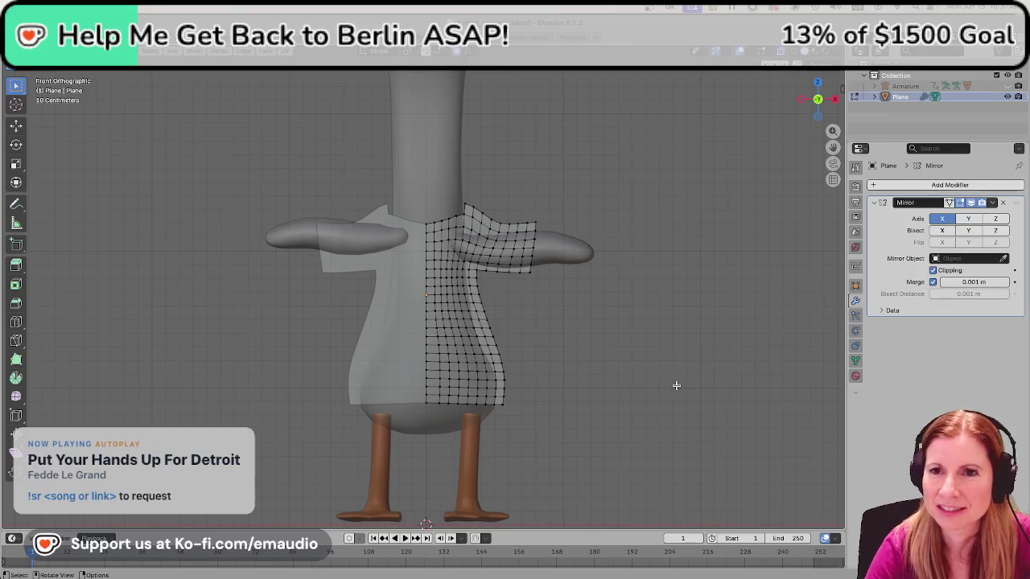
Check the mesh from an angle, return to front view and save shirt_generic.blend.
scroll(528, 361, "up", 1)
scroll(533, 359, "down", 1)
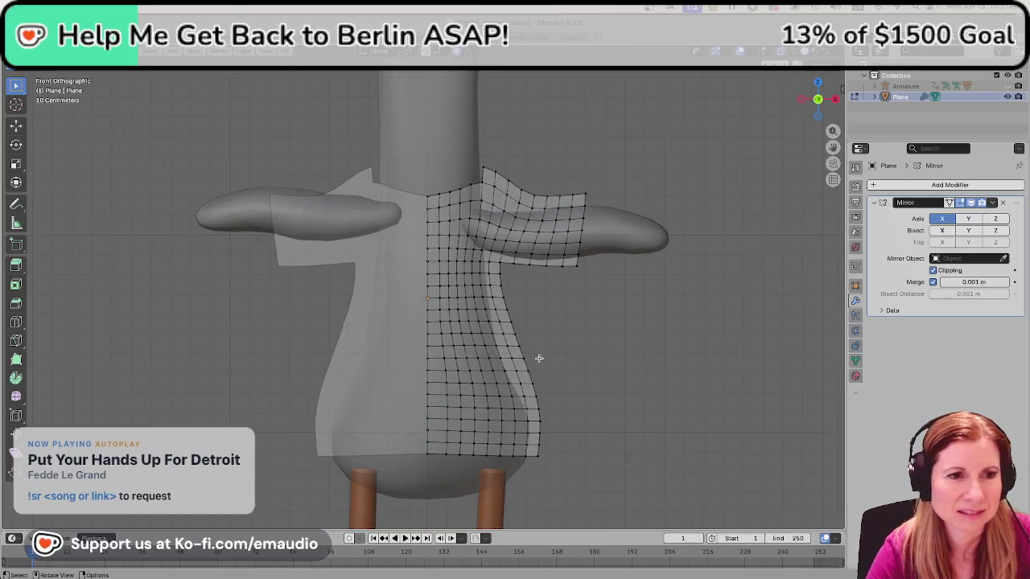
scroll(599, 339, "down", 2)
mouse_move(600, 339)
middle_mouse_down()
mouse_move(558, 347)
mouse_move(515, 386)
mouse_move(547, 375)
mouse_move(687, 387)
mouse_move(527, 381)
mouse_move(546, 378)
middle_mouse_up()
scroll(546, 379, "up", 1)
key("KP_1")
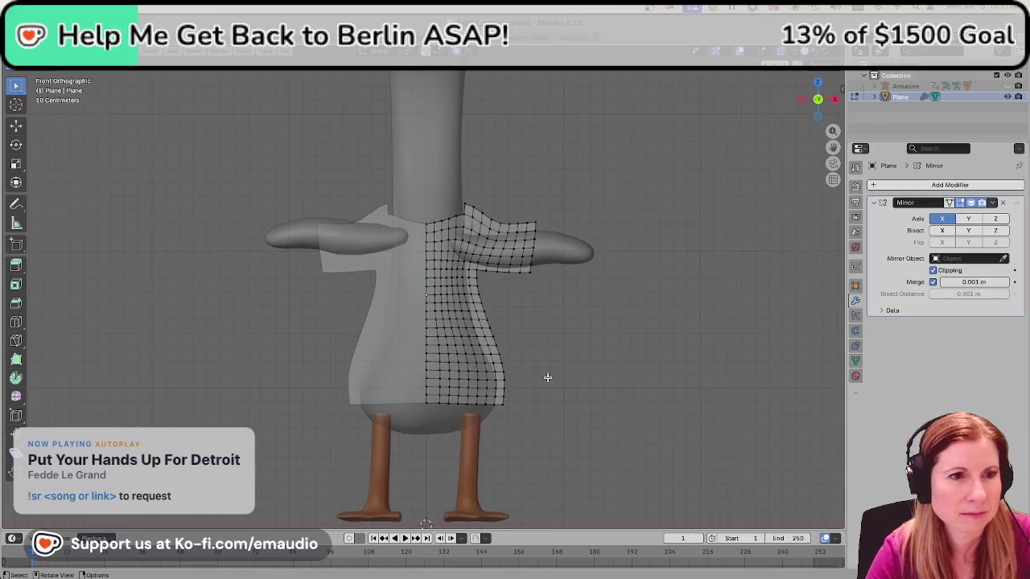
key("ctrl+s")
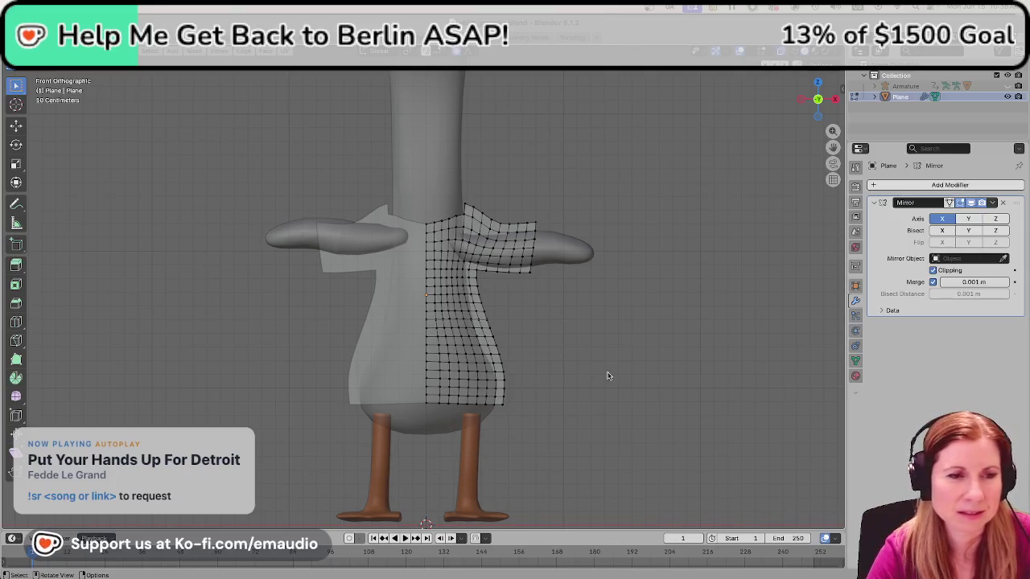
Zoom and orbit around the goose to inspect the fitted shirt.
scroll(608, 376, "up", 1)
scroll(607, 376, "up", 1)
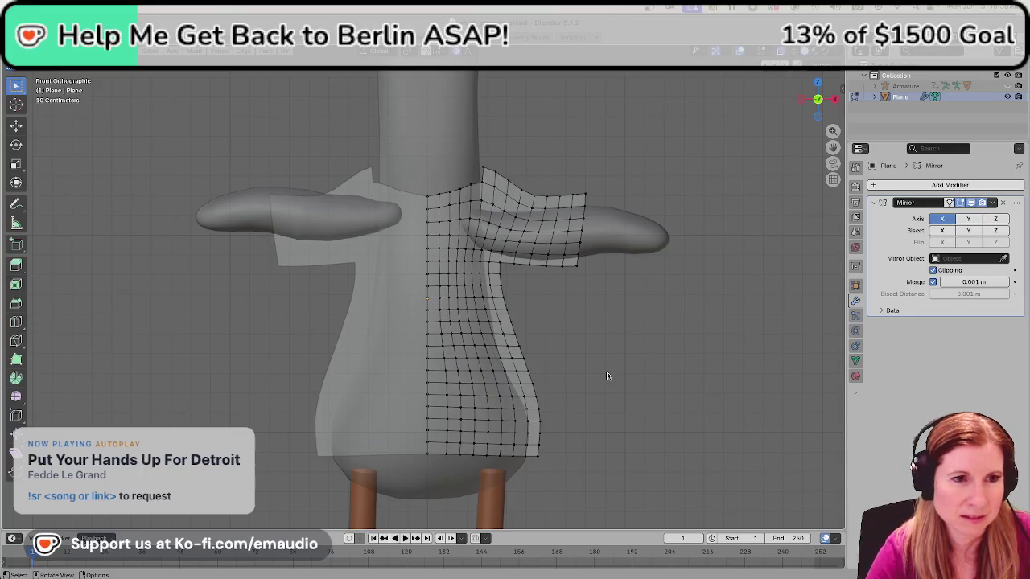
scroll(606, 376, "up", 1)
scroll(604, 375, "up", 1)
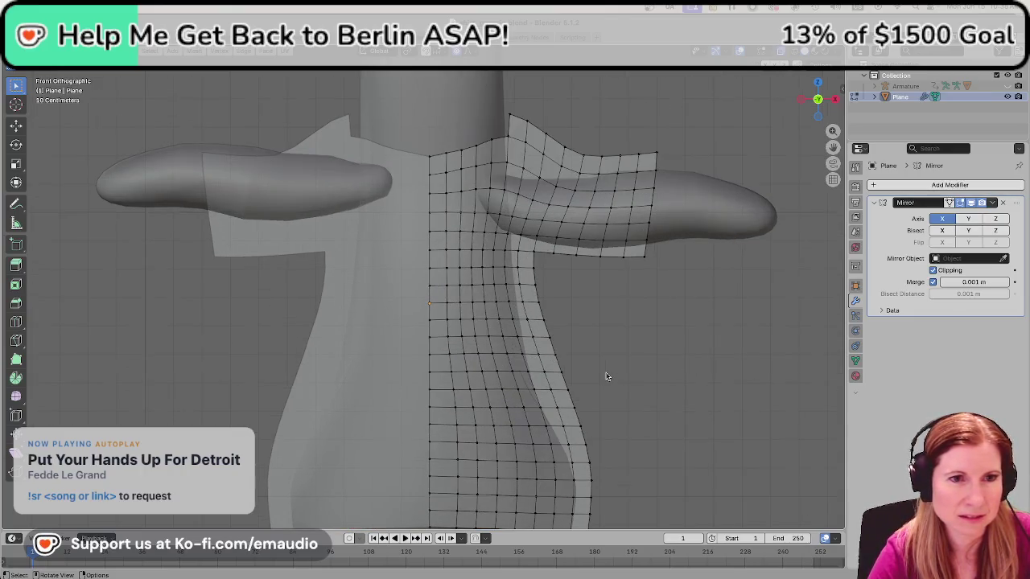
scroll(585, 396, "up", 1)
scroll(555, 438, "up", 1)
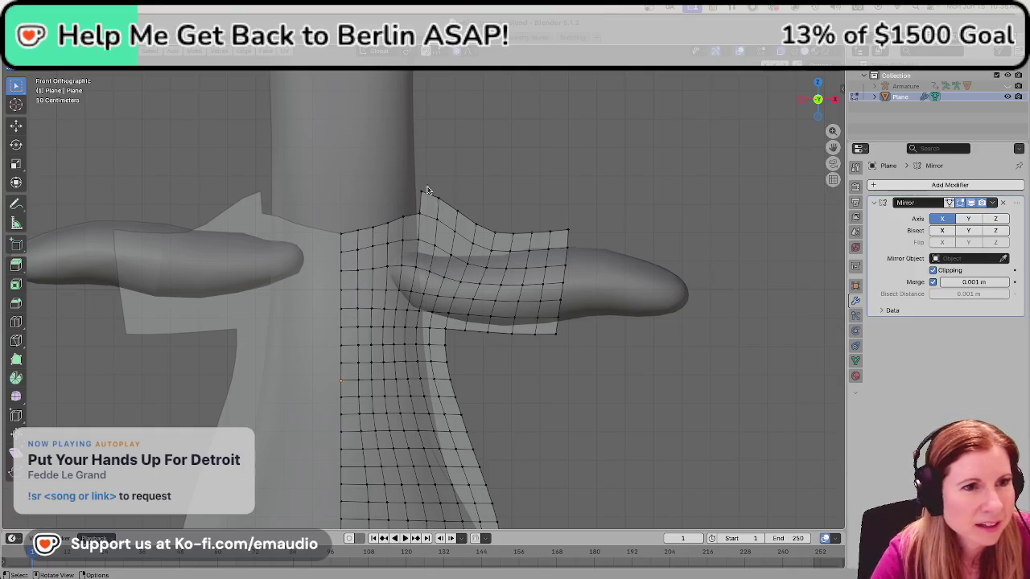
mouse_move(381, 251)
middle_mouse_down()
mouse_move(429, 281)
mouse_move(419, 269)
middle_mouse_up()
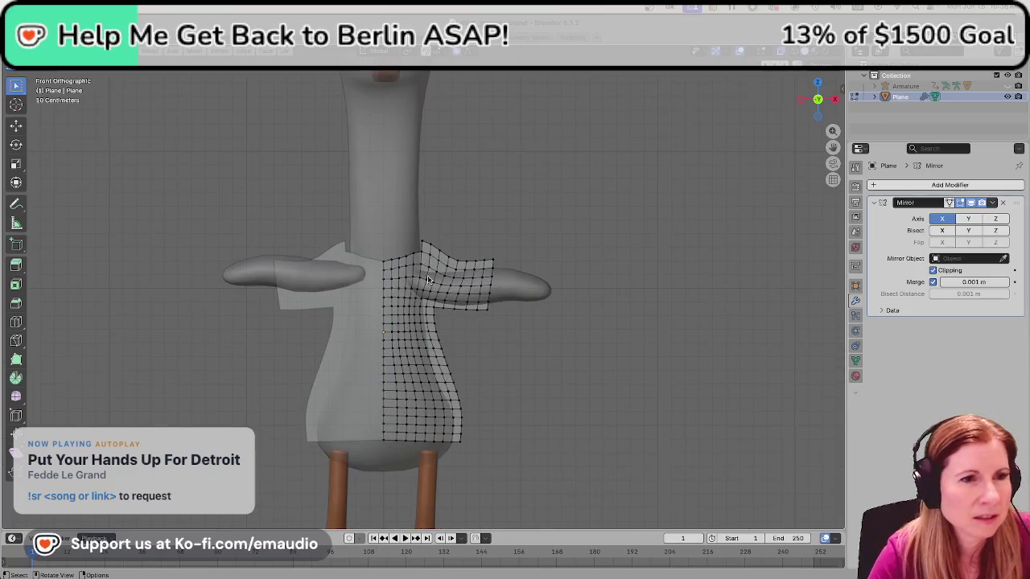
scroll(454, 284, "up", 3)
scroll(454, 284, "up", 2)
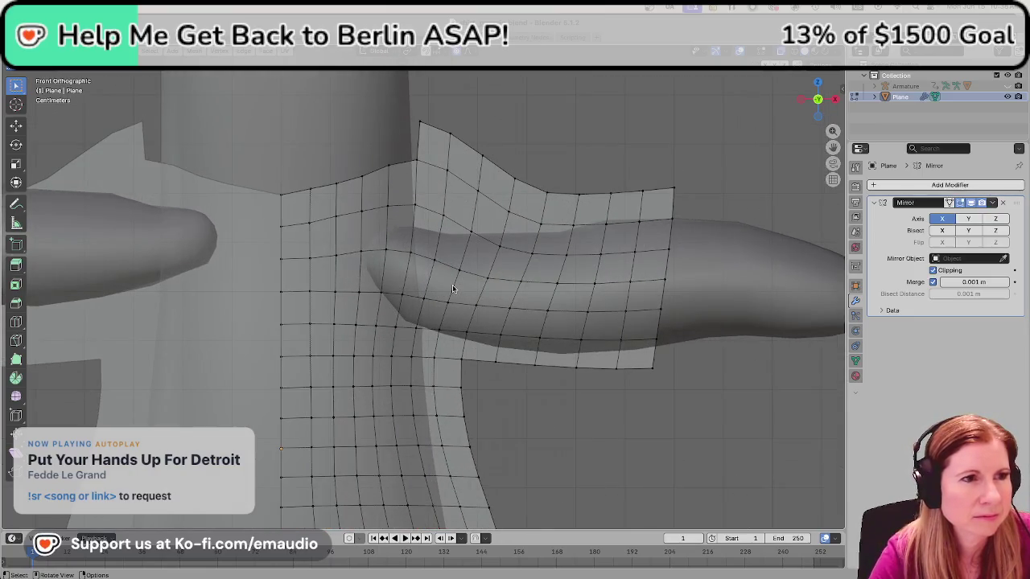
scroll(453, 288, "down", 2)
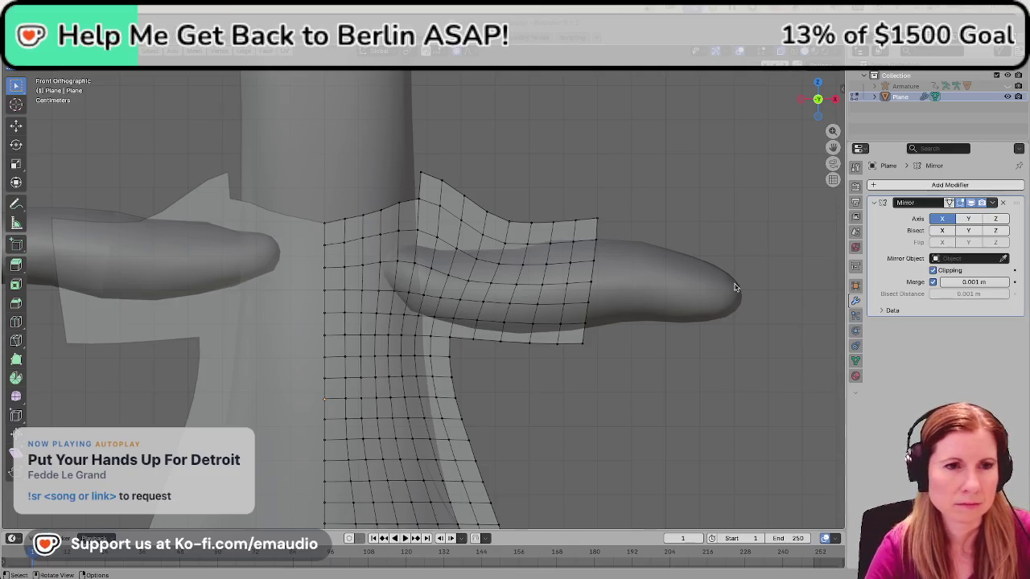
Select the sleeve-end vertex column and shift it slightly with soft falloff.
left_click_drag(585, 187, 588, 407)
left_click_drag(585, 197, 576, 400)
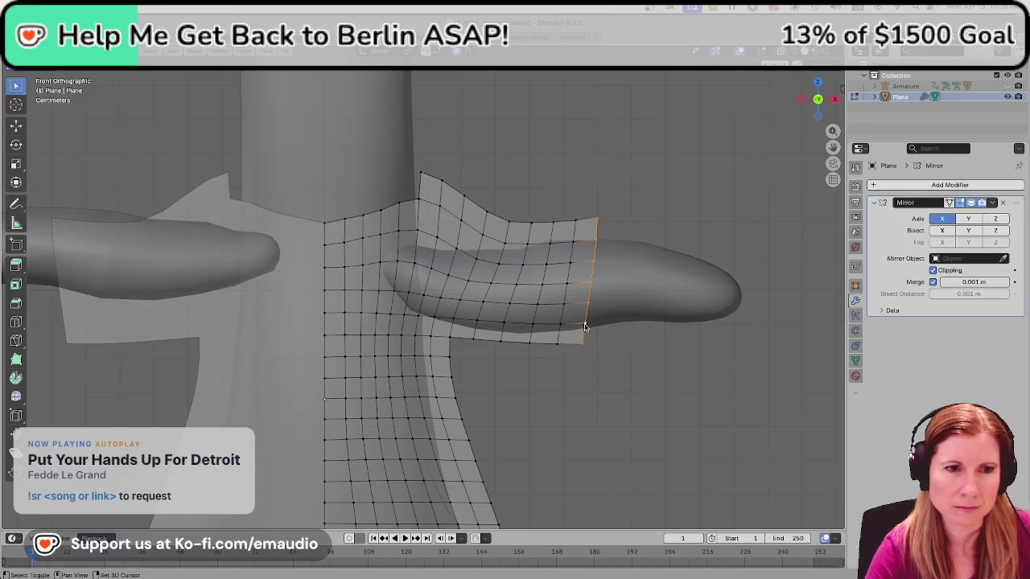
key("g")
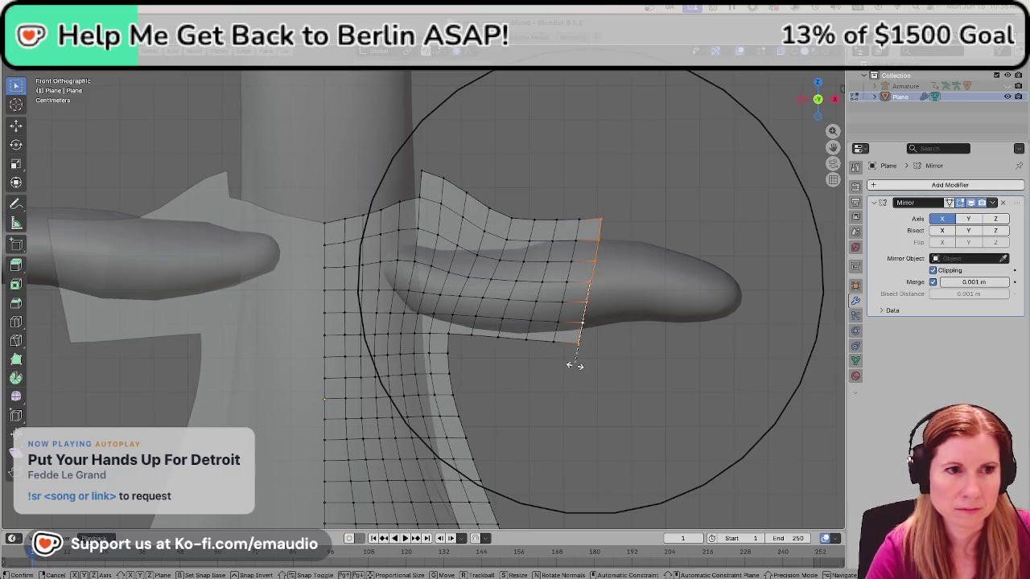
scroll(575, 366, "down", 2)
scroll(575, 368, "down", 2)
scroll(575, 368, "up", 5)
scroll(576, 367, "up", 1)
scroll(575, 367, "up", 1)
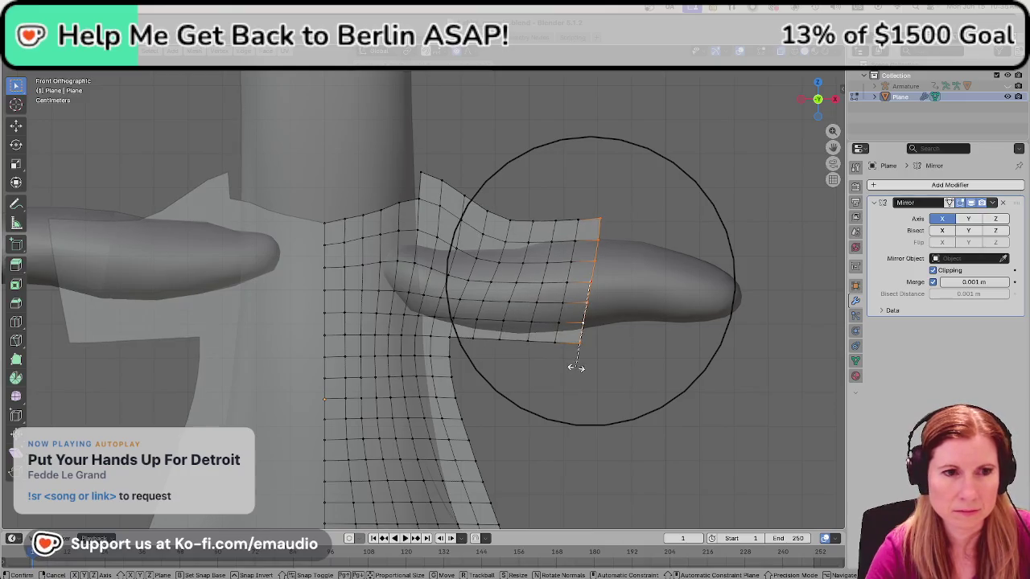
left_click(575, 367)
key("g")
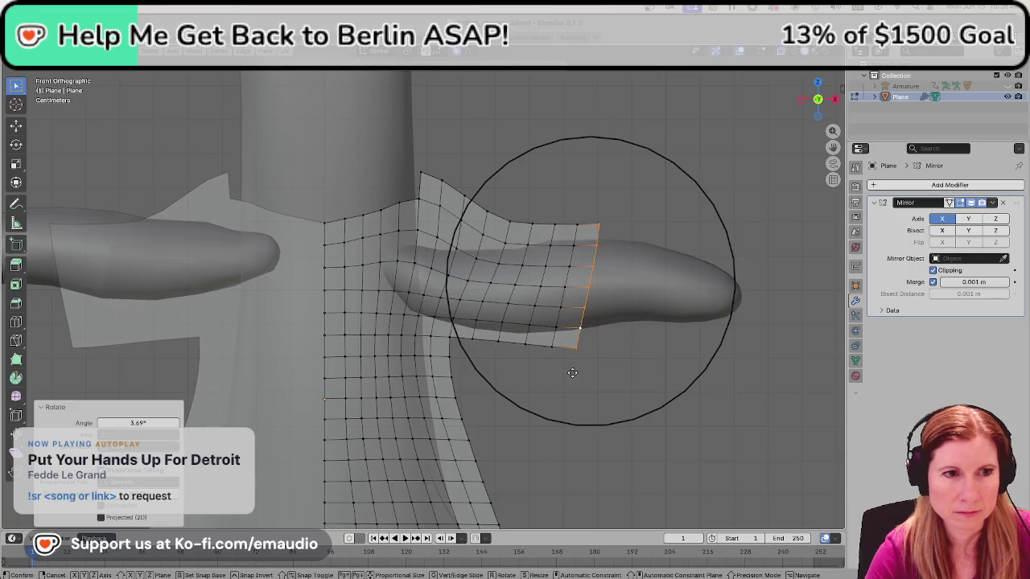
left_click(573, 377)
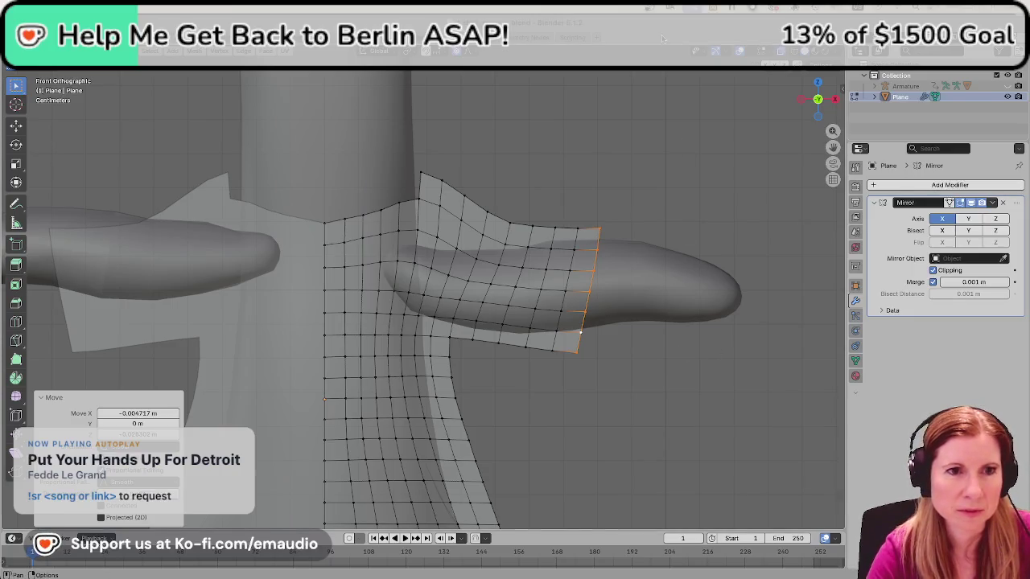
Undo the last sleeve-end move and rotate the cuff edge about -2.81° instead.
key("g")
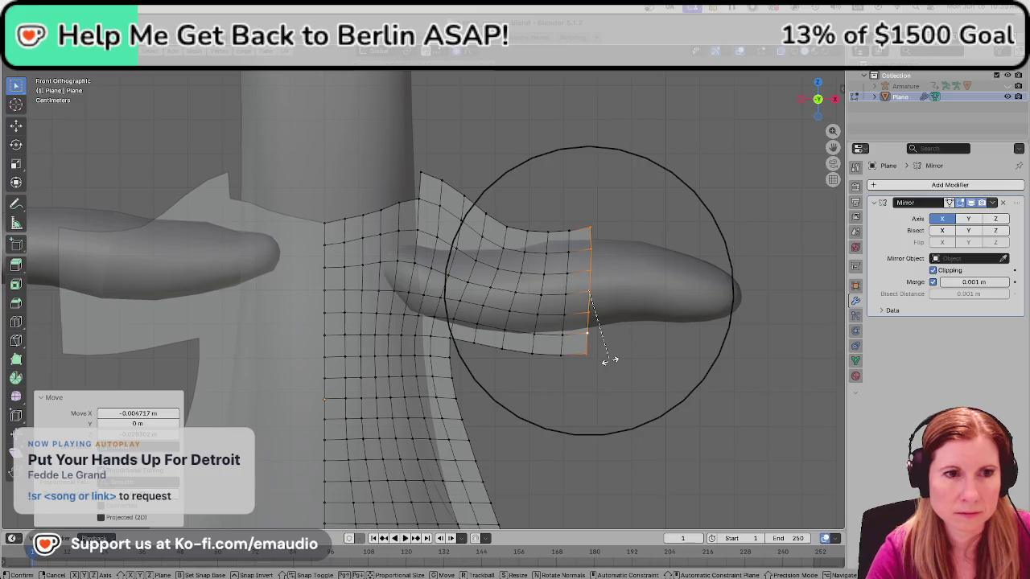
right_click(610, 359)
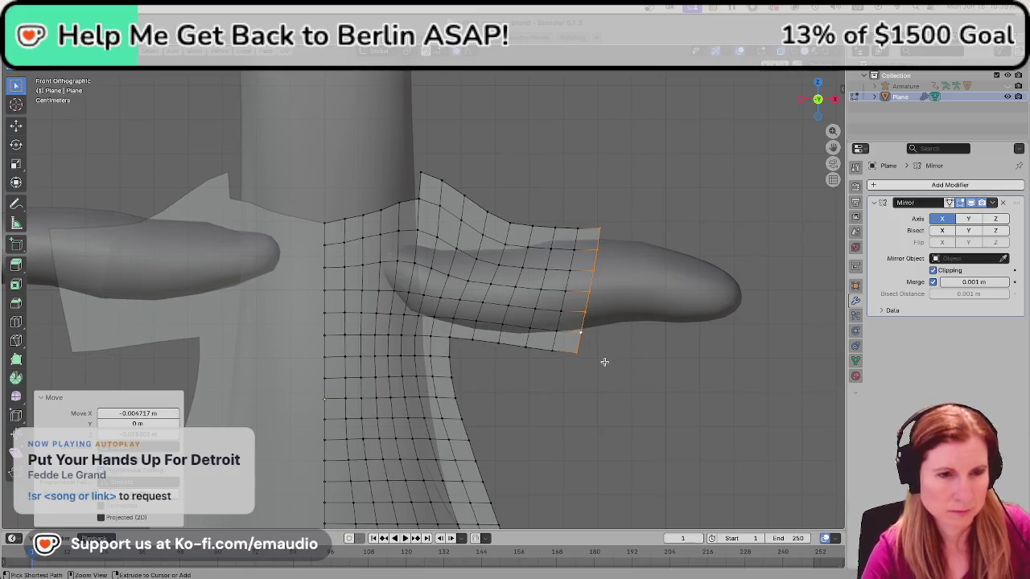
key("ctrl+z")
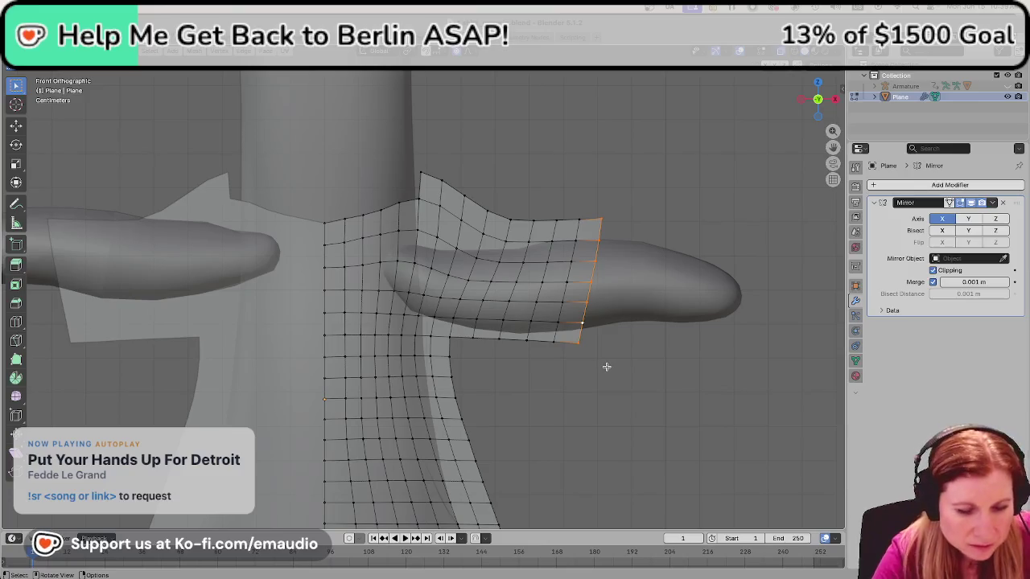
key("g")
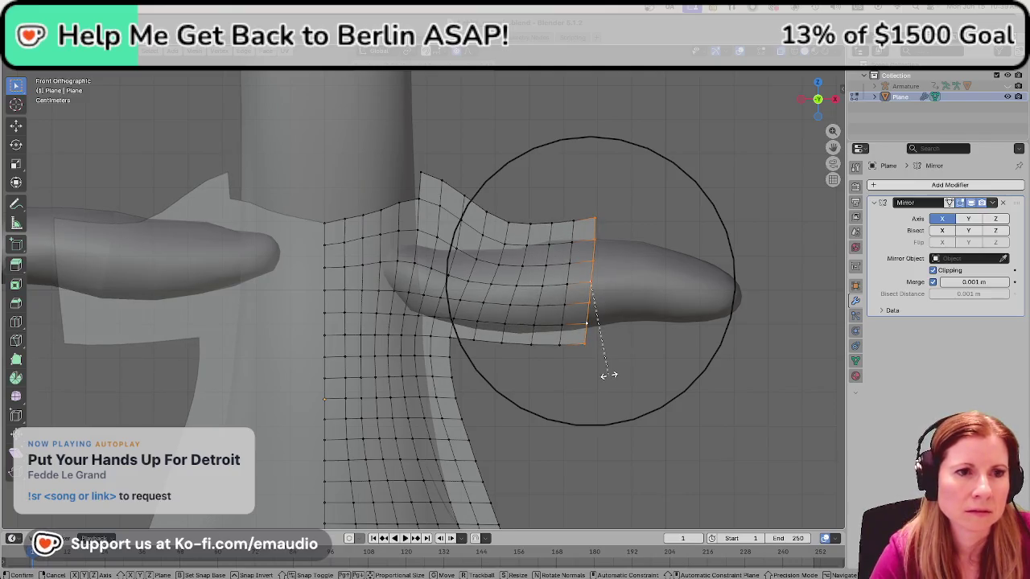
left_click(607, 372)
key("g")
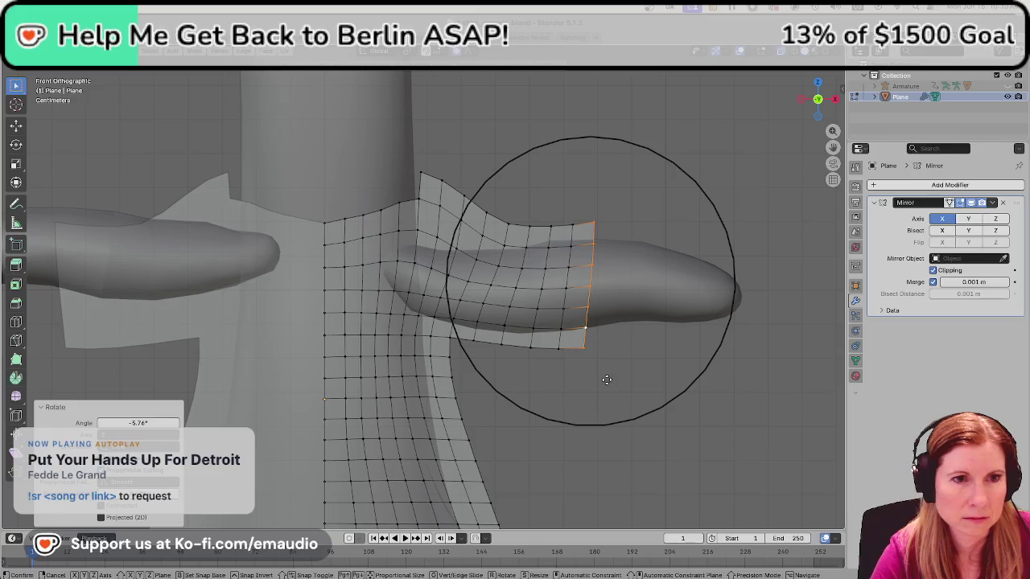
key("Escape")
key("r")
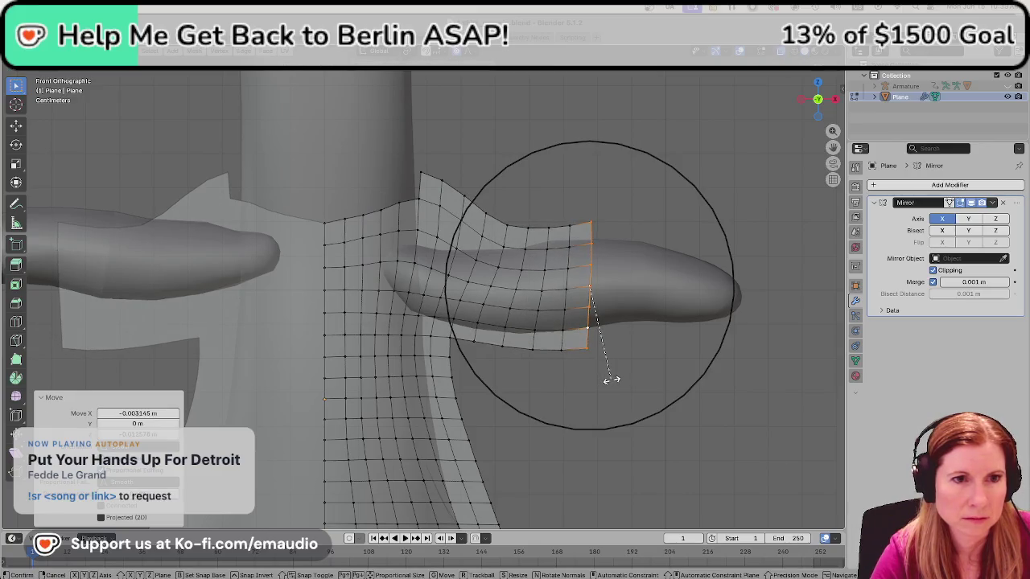
left_click(610, 379)
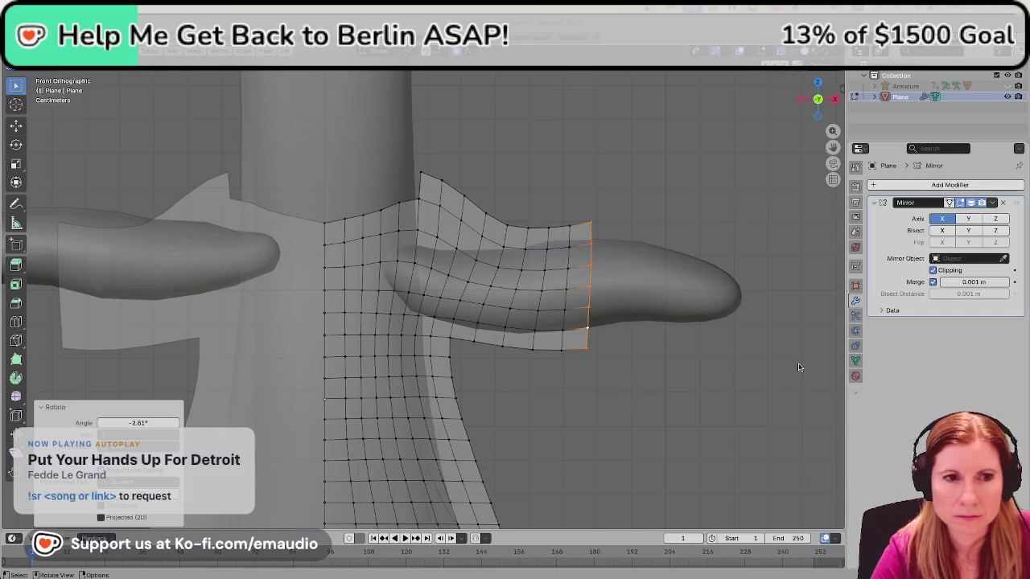
scroll(695, 371, "down", 4)
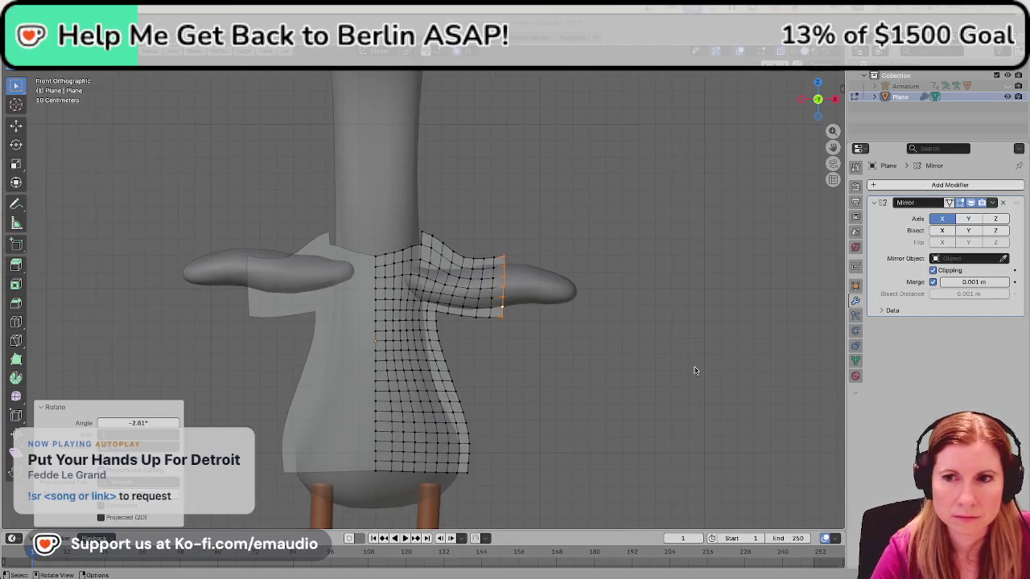
Select a vertex on the sleeve's top edge and reshape it with proportional falloff.
scroll(695, 371, "up", 1)
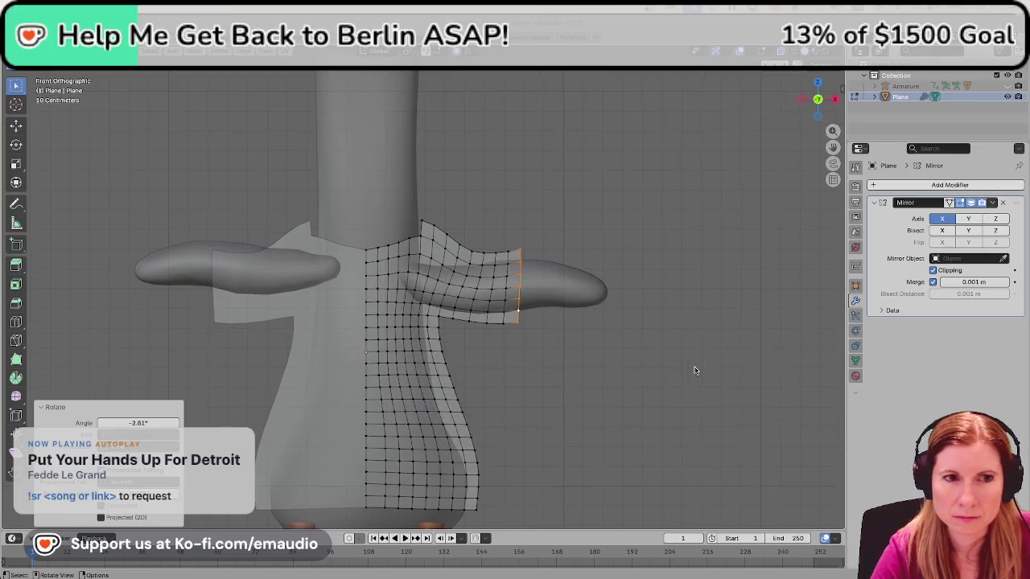
left_click(695, 371)
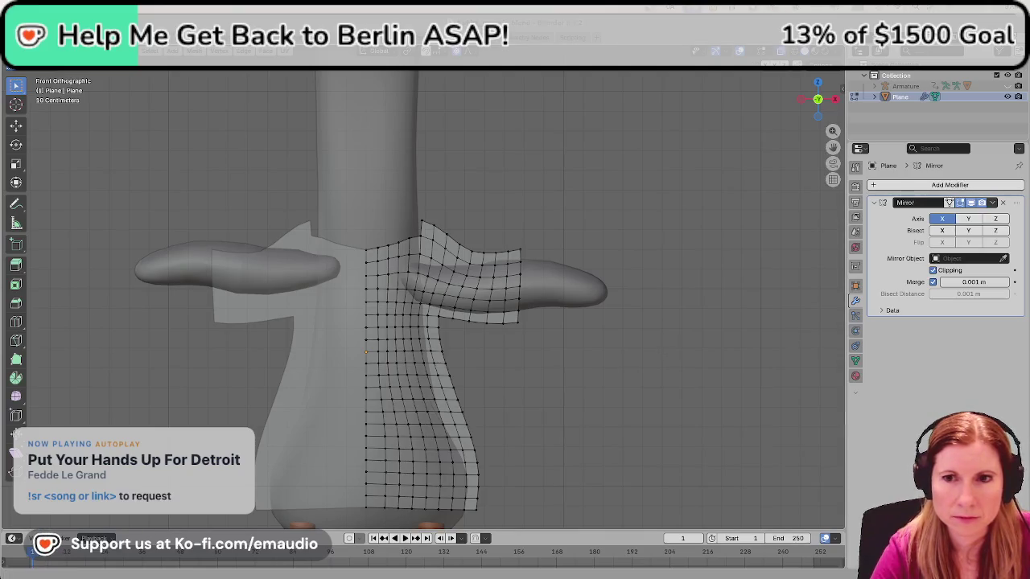
left_click(473, 252)
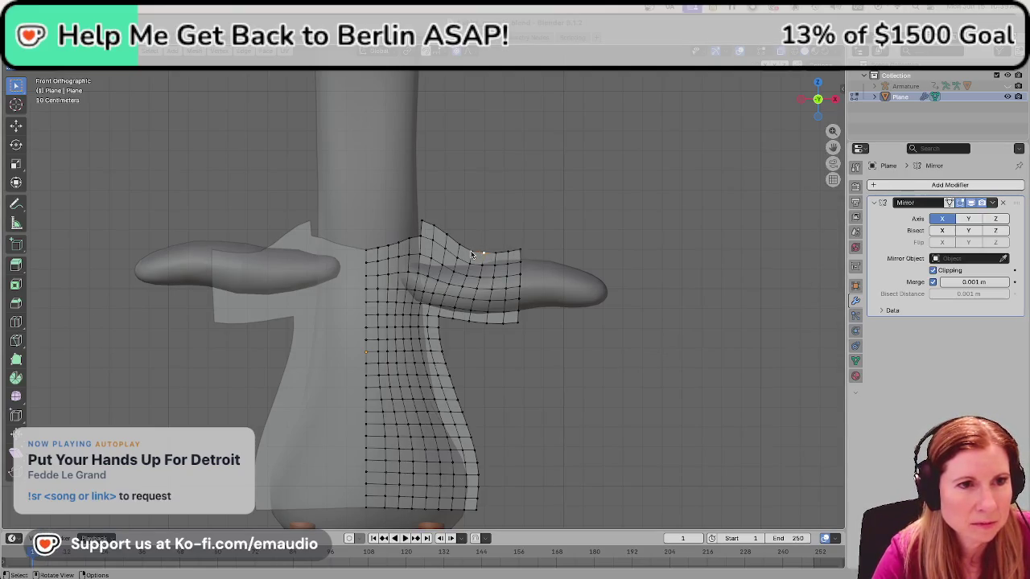
key("g")
scroll(472, 248, "up", 3)
scroll(472, 247, "up", 4)
scroll(471, 244, "up", 2)
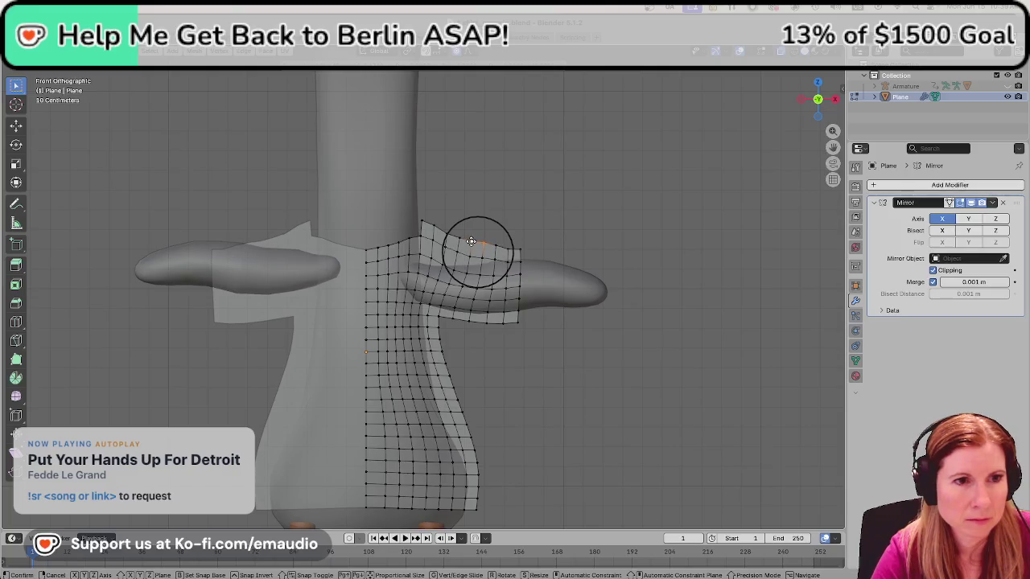
scroll(470, 241, "up", 4)
scroll(471, 242, "down", 5)
scroll(471, 241, "down", 2)
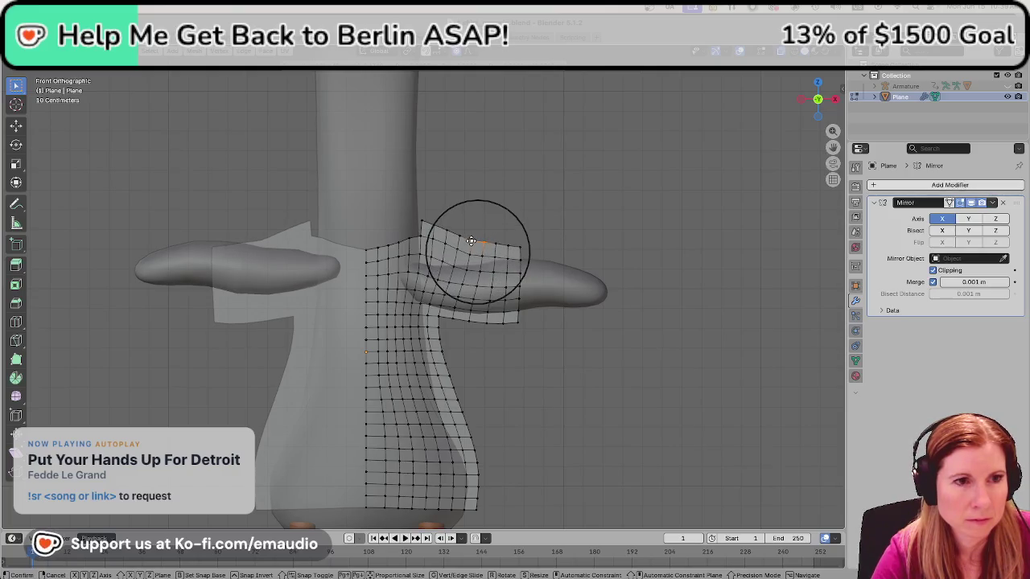
left_click(471, 242)
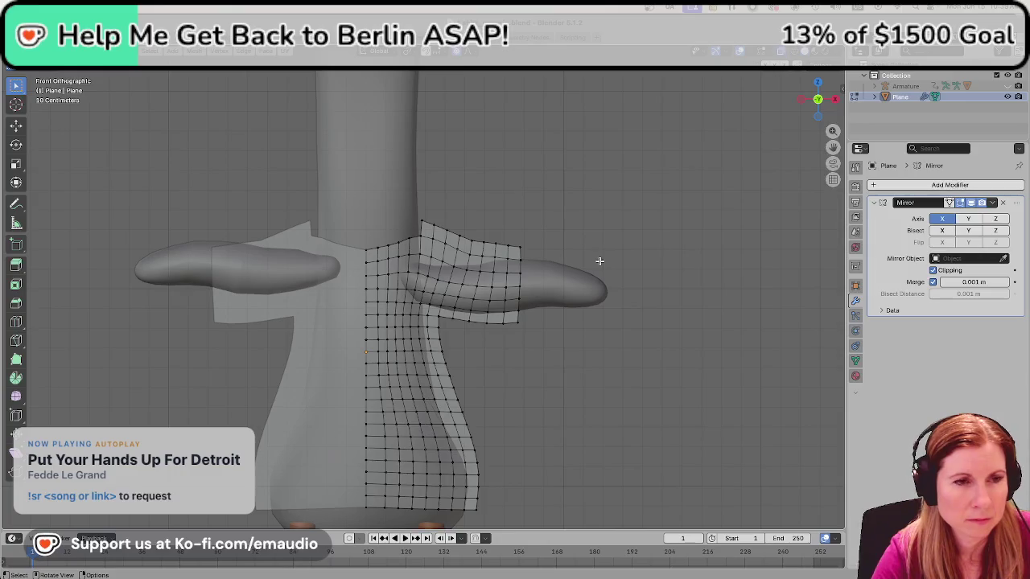
Move that vertex along Z only, then save shirt_generic.blend.
key("g")
key("z")
left_click(473, 233)
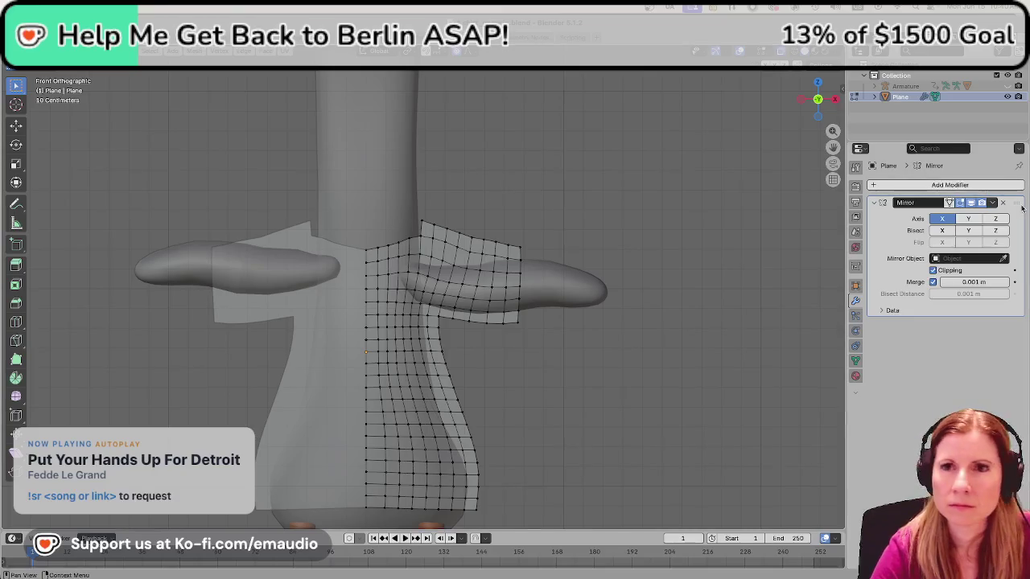
key("ctrl+s")
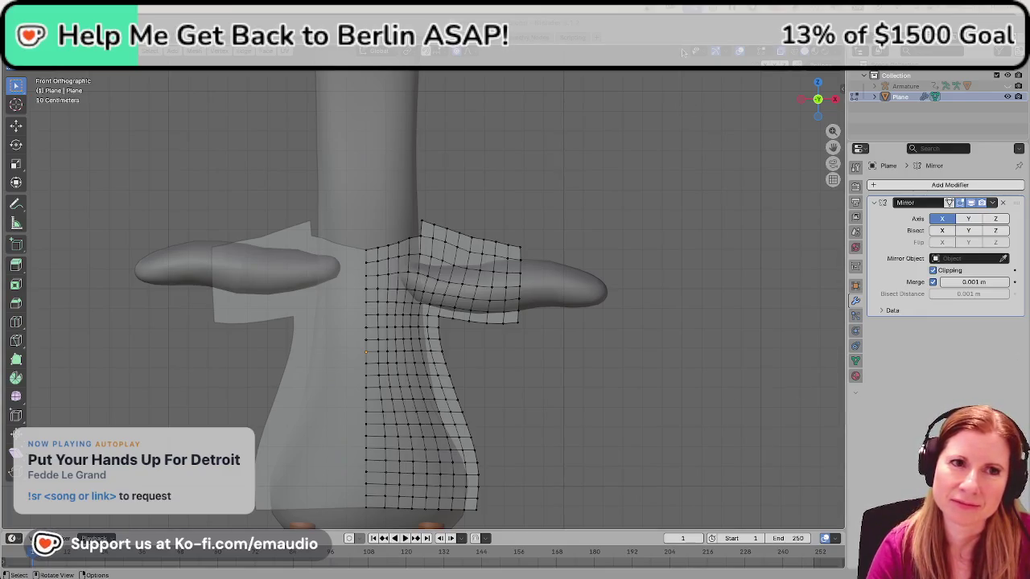
Subdivide the whole shirt mesh, deselect all, turn off X-ray and save.
key("a")
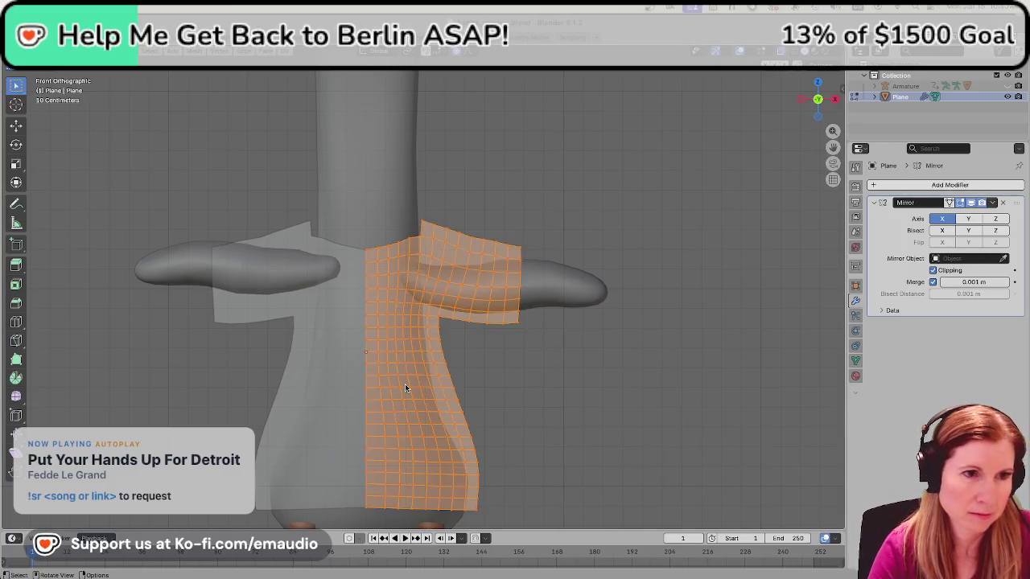
right_click(405, 385)
left_click(366, 150)
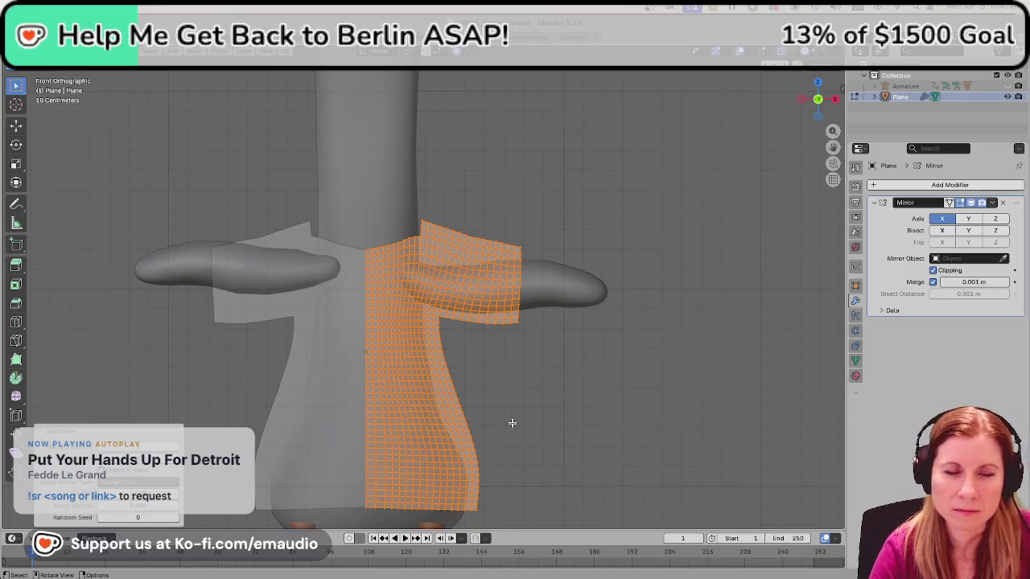
key("alt+a")
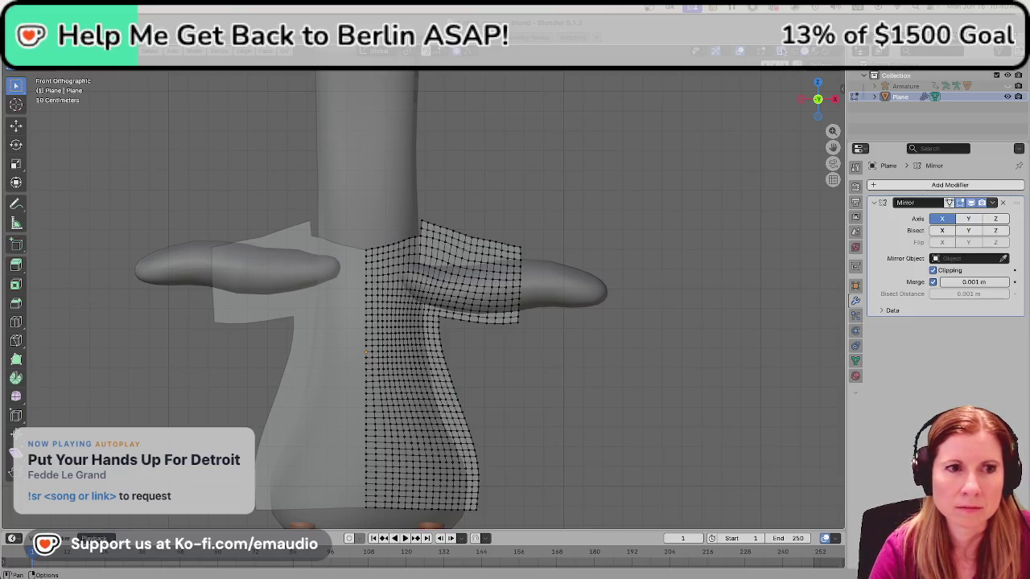
key("alt+z")
key("ctrl+s")
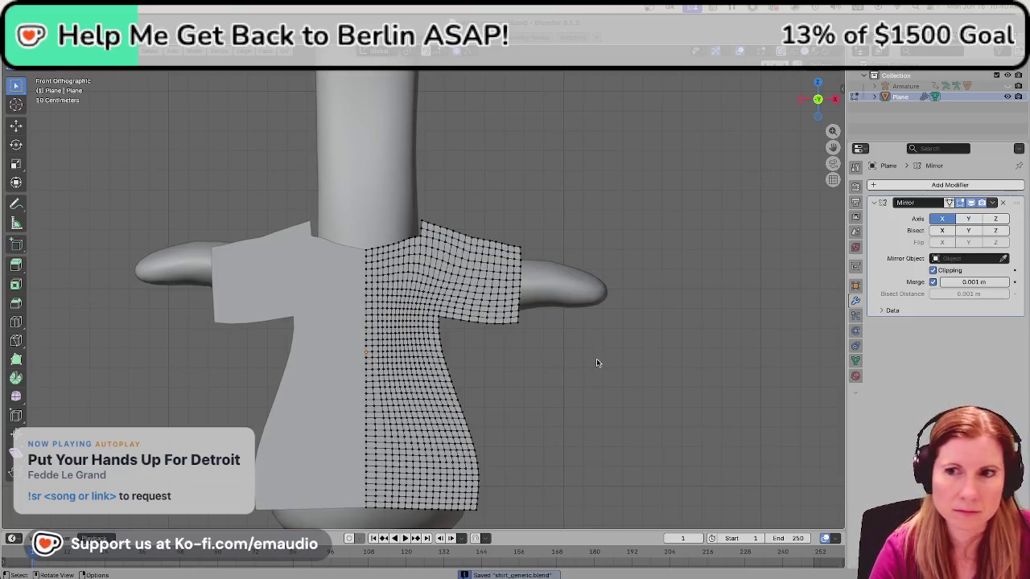
Switch to edge select mode and bring the shirt's hem into view.
key("2")
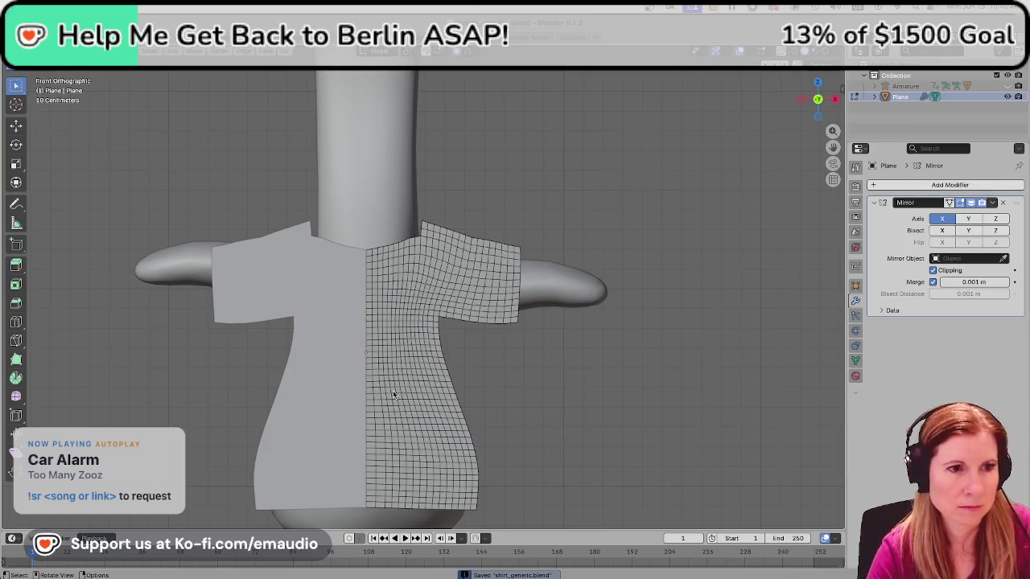
scroll(464, 371, "down", 3)
scroll(447, 425, "up", 2)
scroll(447, 425, "up", 2)
mouse_move(527, 430)
middle_mouse_down("shift")
mouse_move(561, 209)
mouse_move(547, 172)
middle_mouse_up("shift")
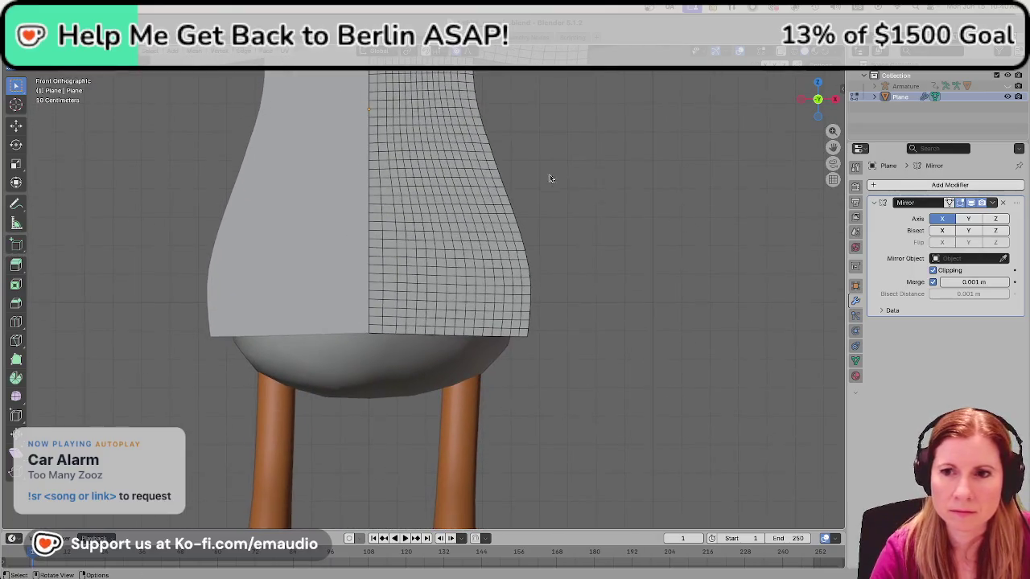
Select the face loop just above the hem and show the Material Properties.
left_click(383, 312, "alt")
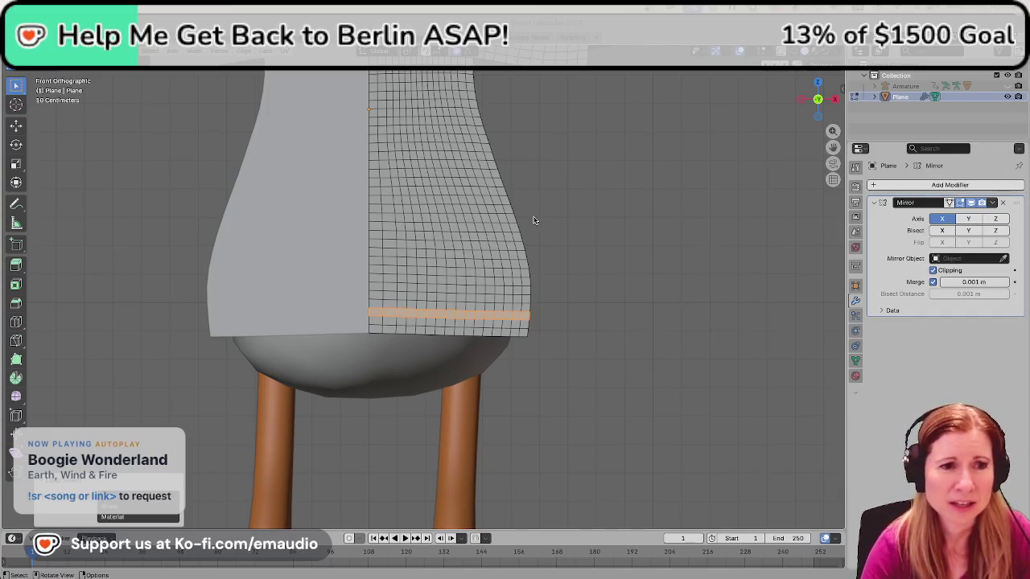
mouse_move(575, 289)
middle_mouse_down()
mouse_move(596, 250)
mouse_move(584, 281)
mouse_move(603, 293)
middle_mouse_up()
scroll(585, 281, "down", 5)
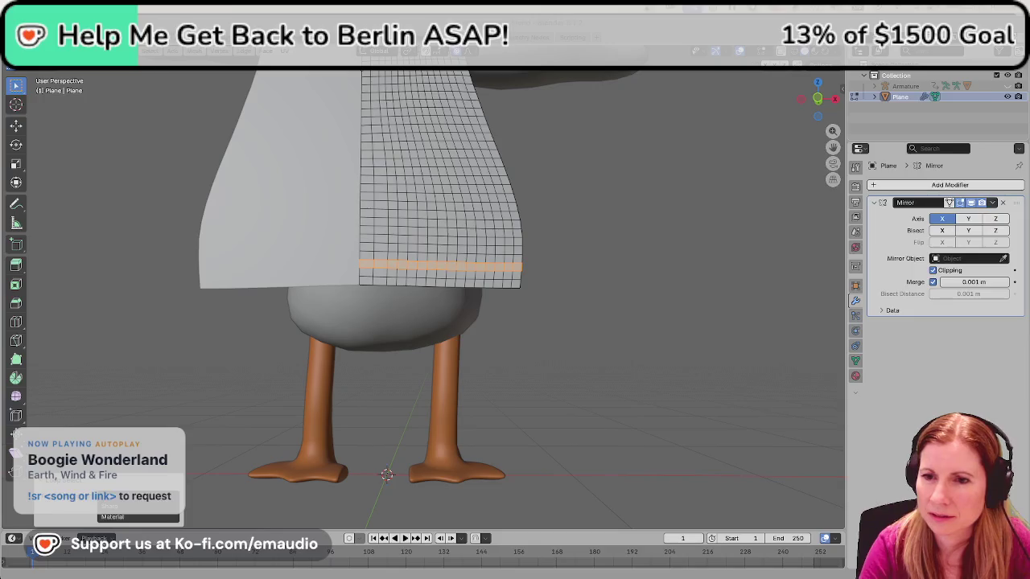
scroll(596, 302, "up", 3)
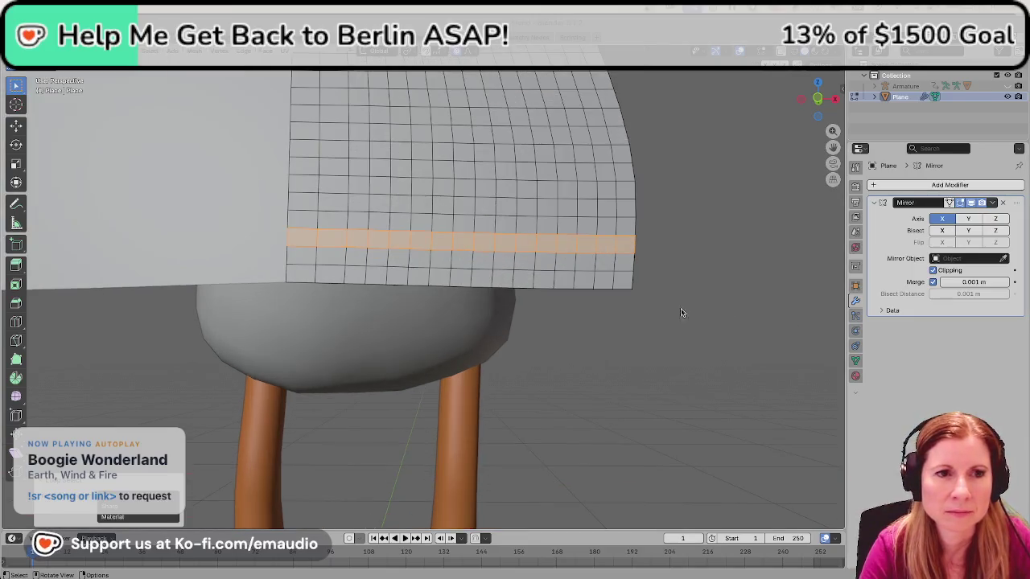
left_click(696, 313)
left_click(317, 242, "alt")
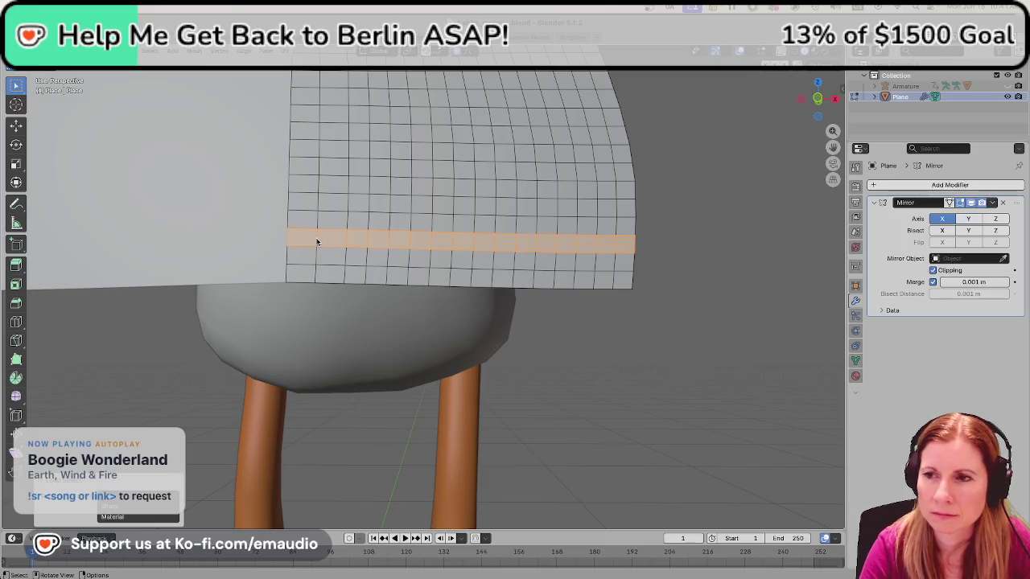
left_click(855, 377)
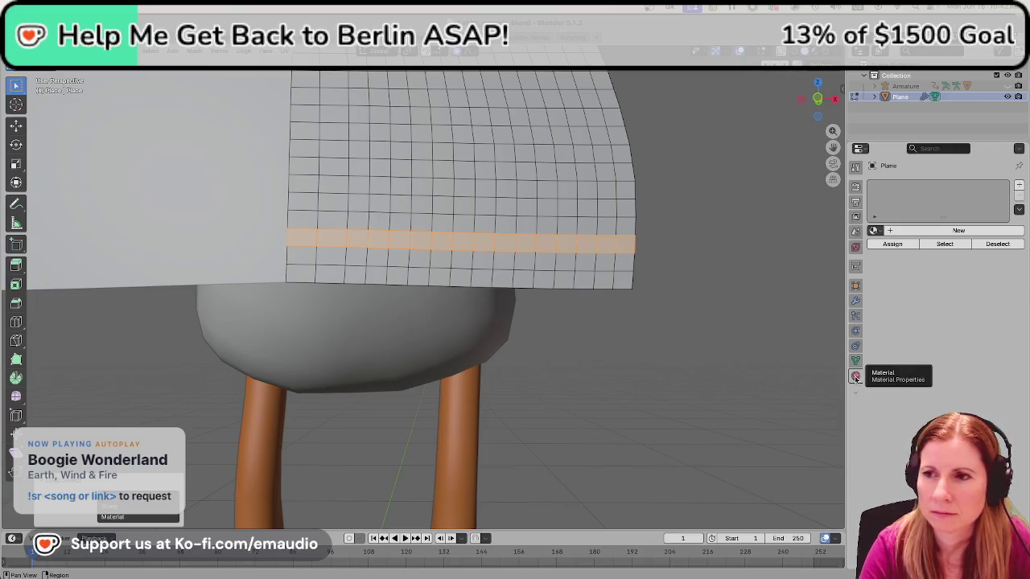
Create two material slots with new materials named 'shirt' and 'seams'.
left_click(947, 229)
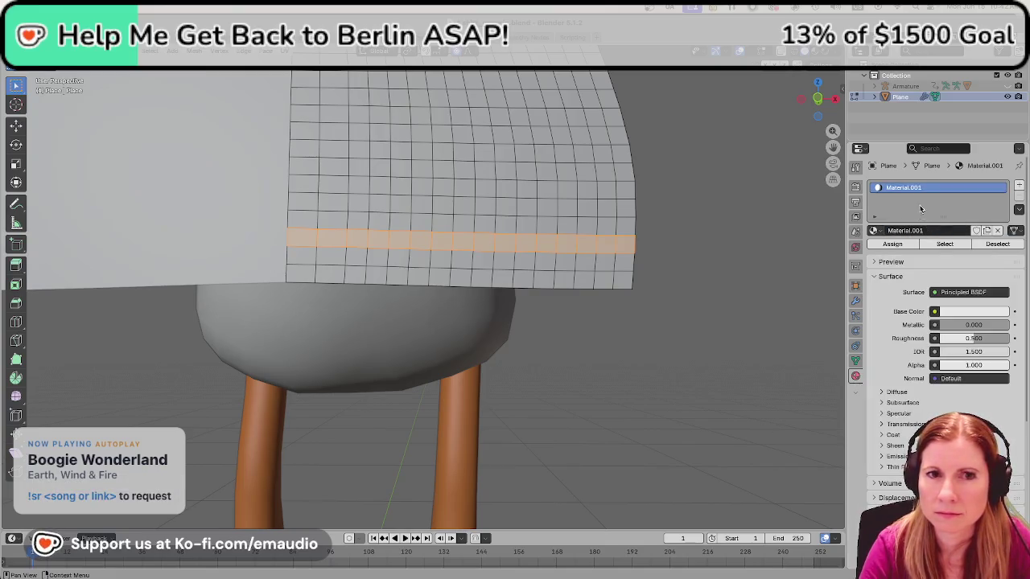
double_click(914, 189)
type("shir")
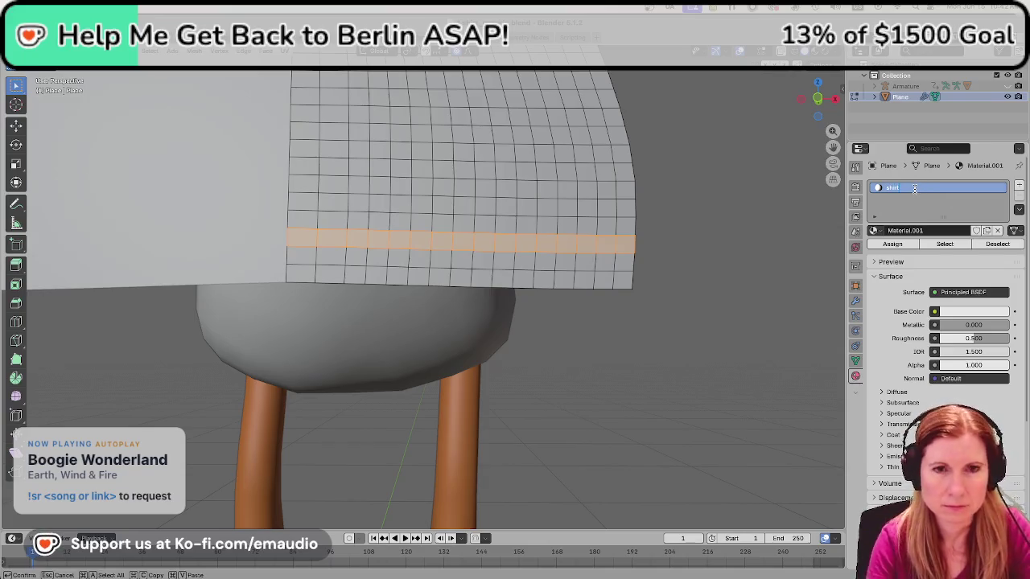
type("t")
key("Return")
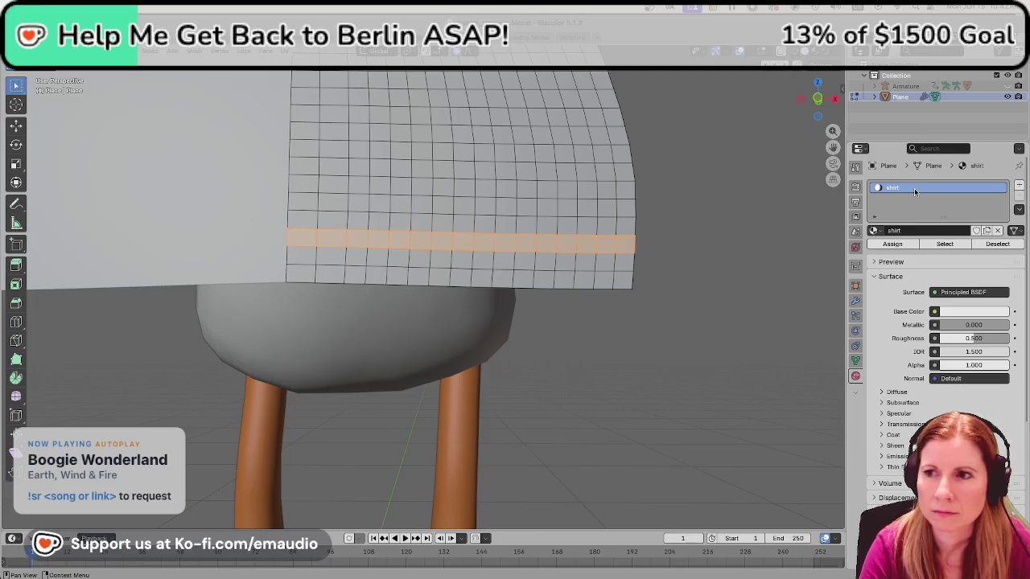
left_click(1018, 186)
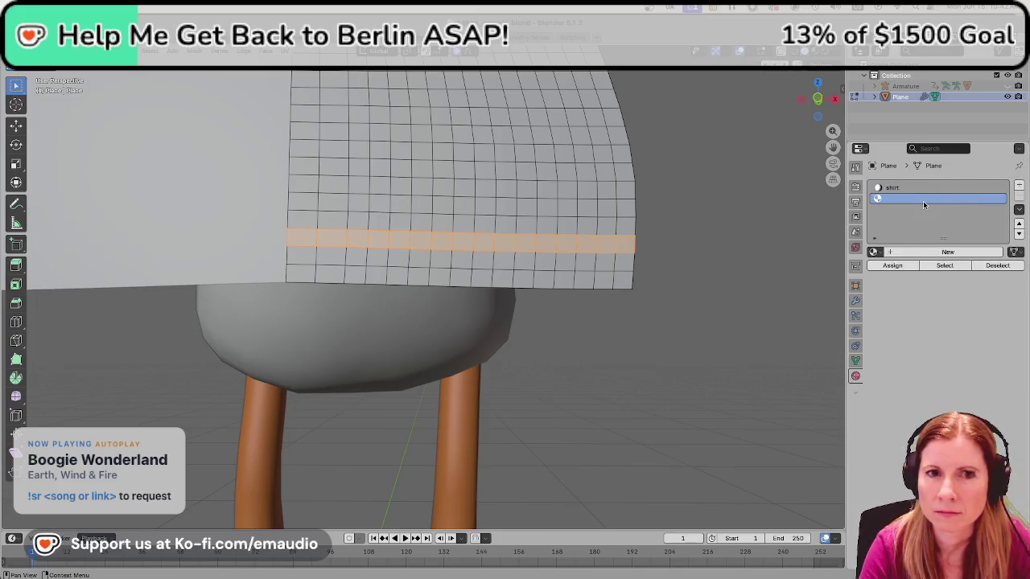
left_click(907, 252)
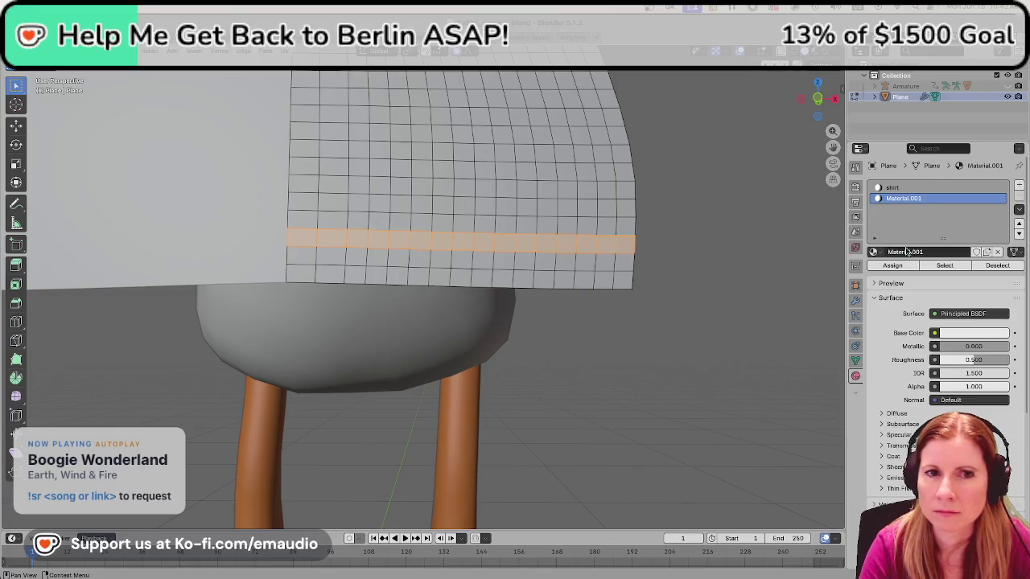
double_click(905, 199)
type("seams")
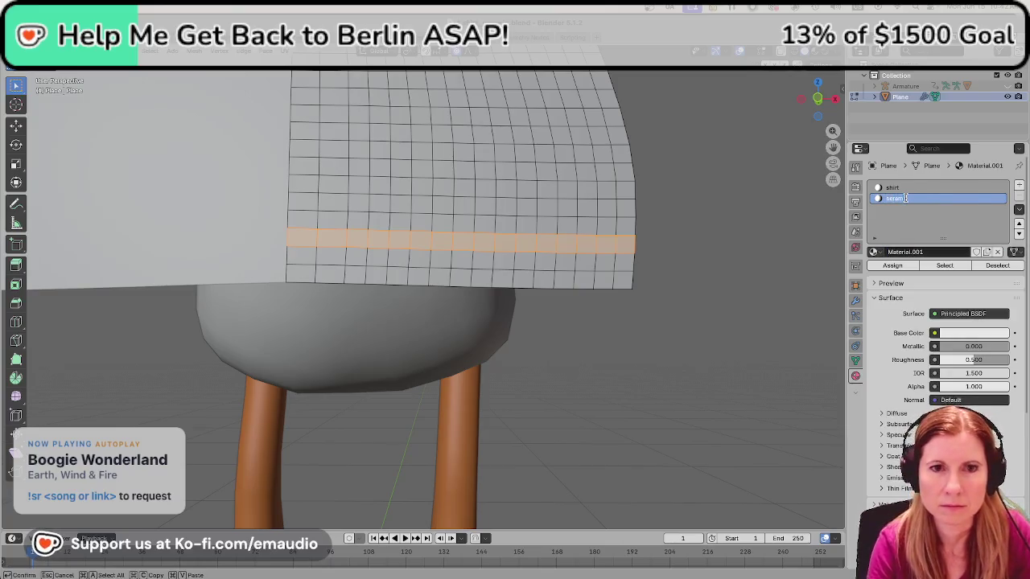
key("Return")
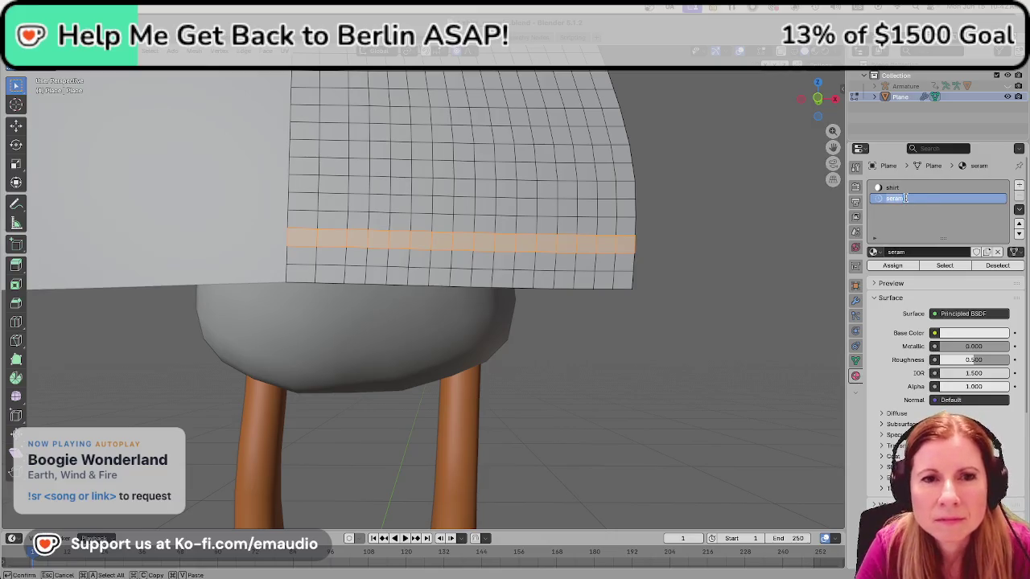
type("seam")
key("Return")
Give the seam material a blue colour and assign it to the hem faces.
scroll(905, 281, "down", 3)
scroll(901, 338, "down", 2)
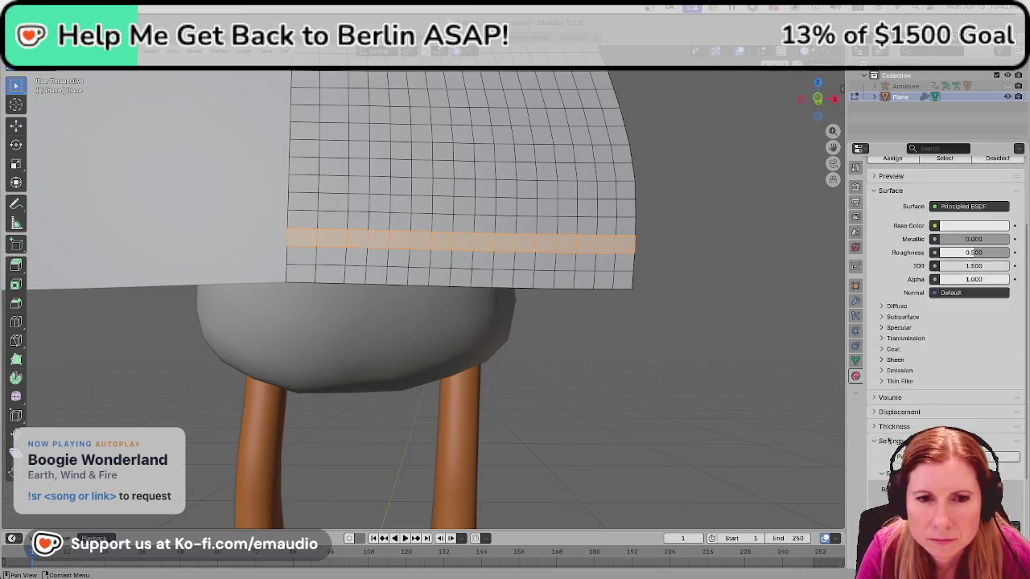
scroll(893, 402, "down", 3)
scroll(891, 439, "down", 2)
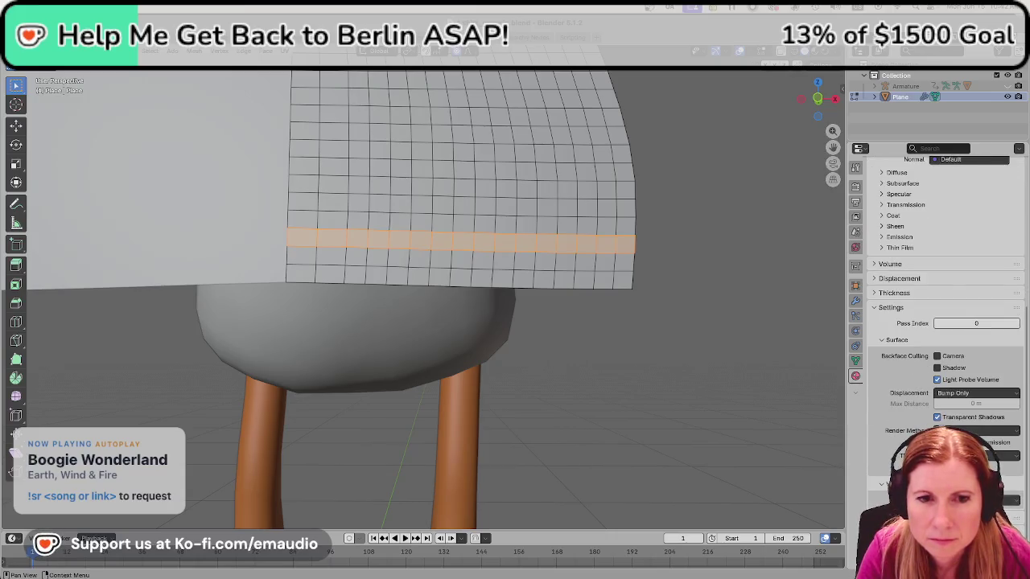
scroll(933, 338, "down", 2)
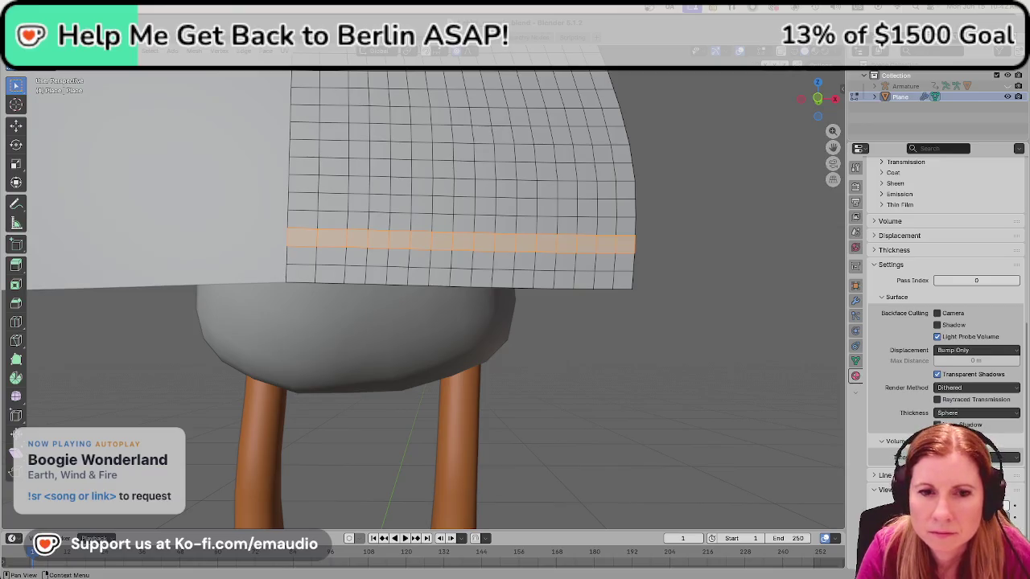
left_click(974, 457)
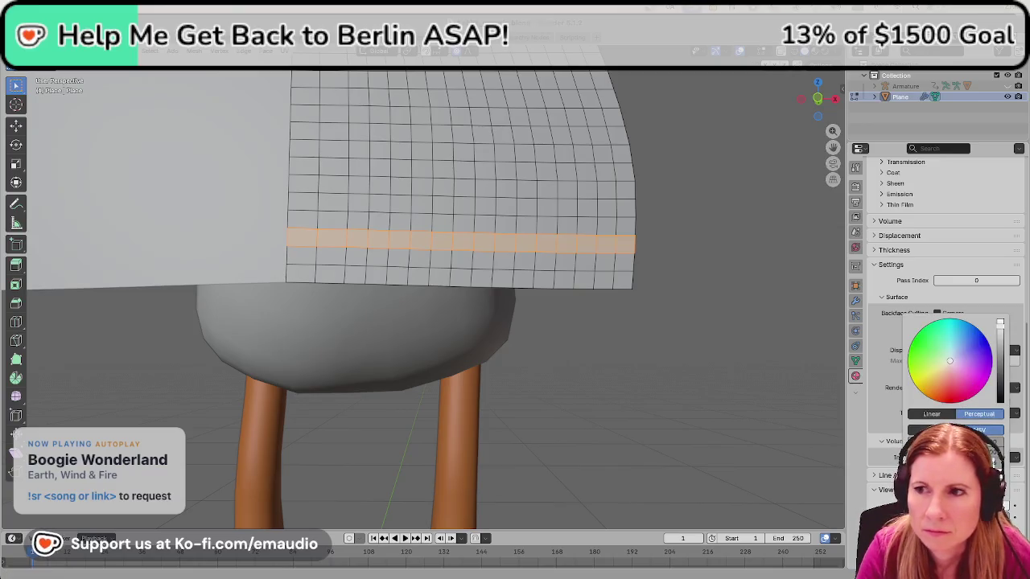
left_click_drag(949, 362, 956, 351)
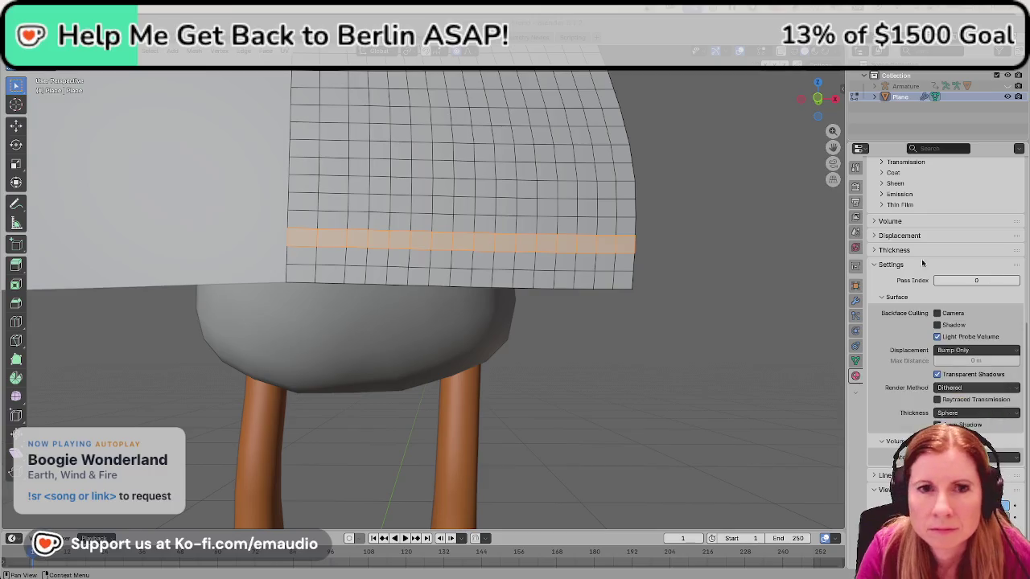
scroll(932, 277, "up", 5)
scroll(932, 277, "up", 5)
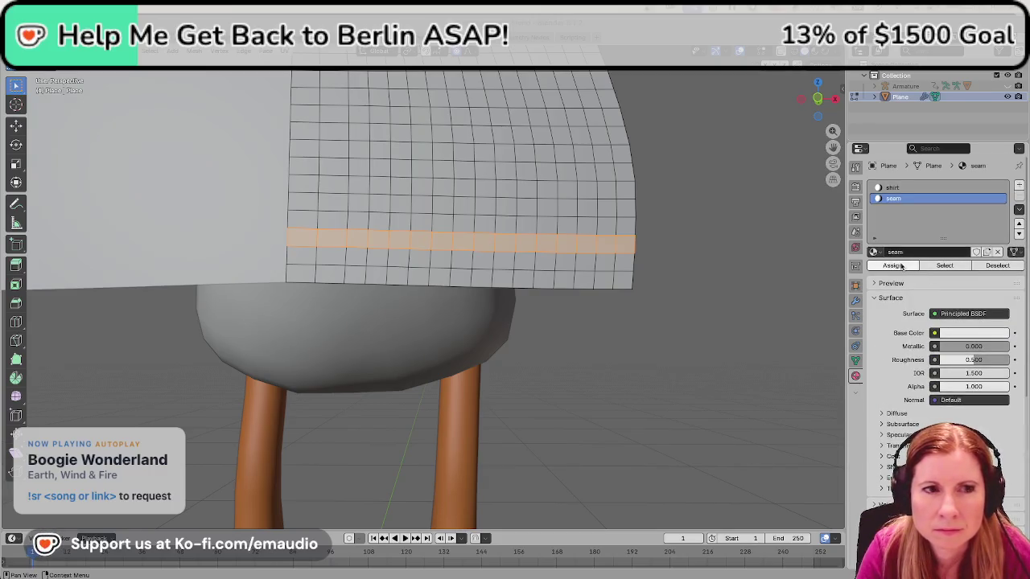
left_click(895, 266)
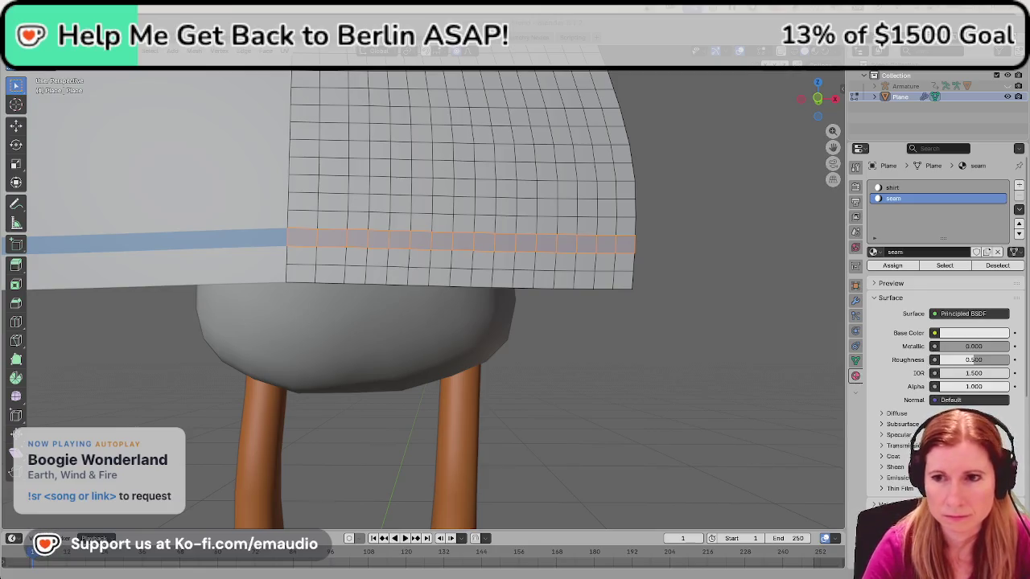
left_click(713, 271)
Select the vertical face loop up the sleeve, save, and assign it the seam material.
mouse_move(703, 287)
middle_mouse_down()
mouse_move(644, 314)
mouse_move(636, 333)
middle_mouse_up()
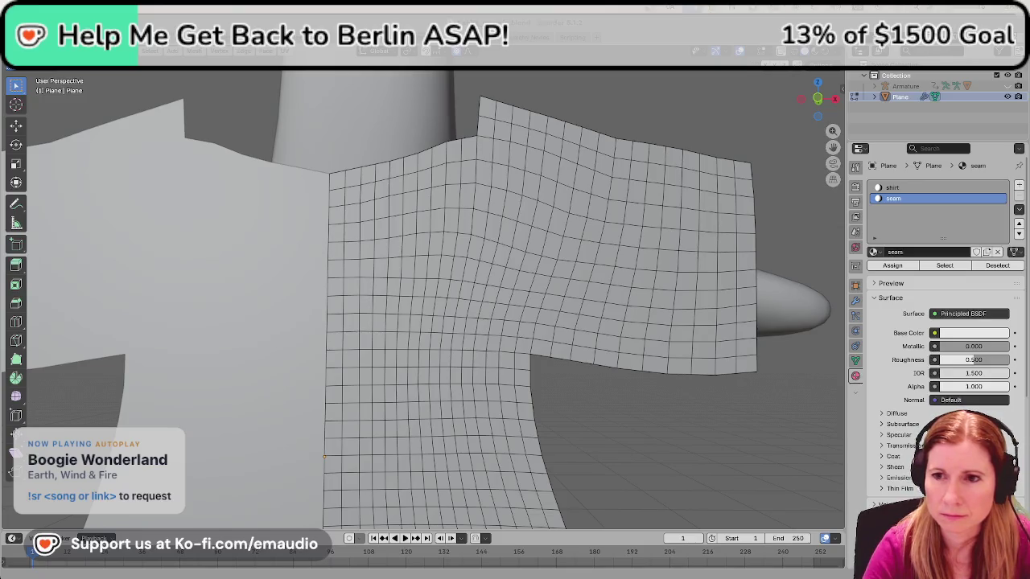
left_click(537, 333, "alt")
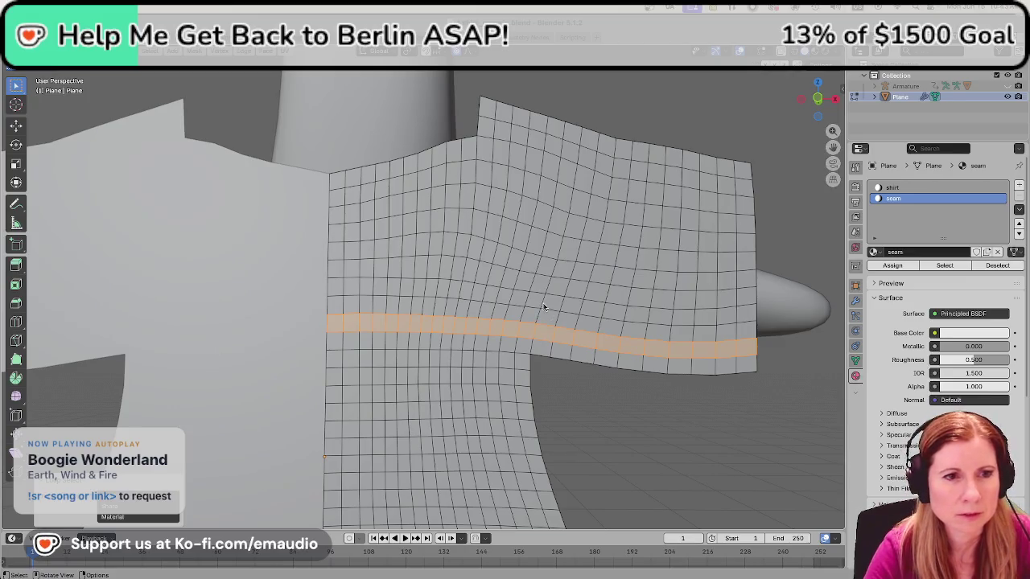
key("alt+a")
left_click(543, 302, "alt")
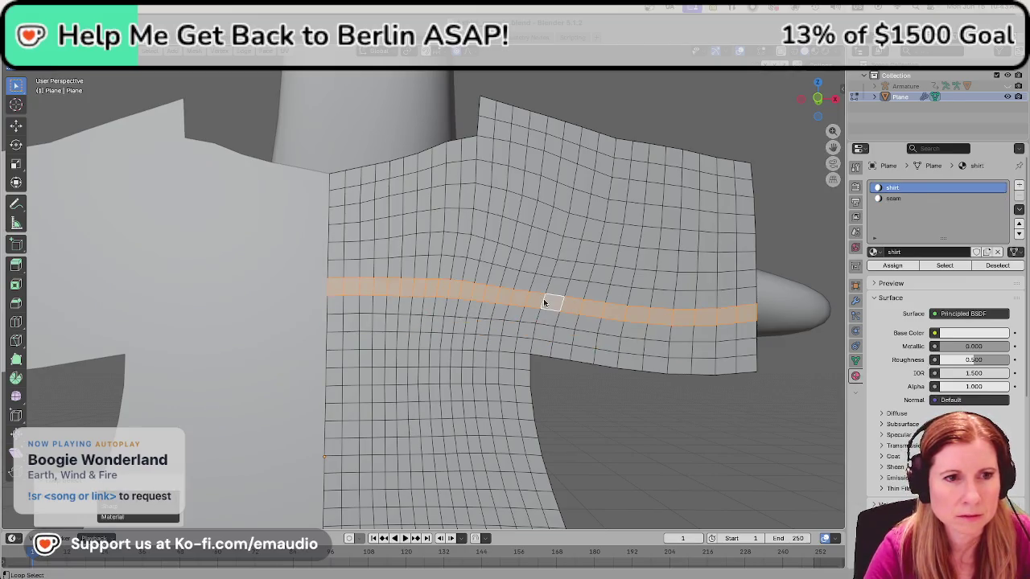
left_click(539, 347)
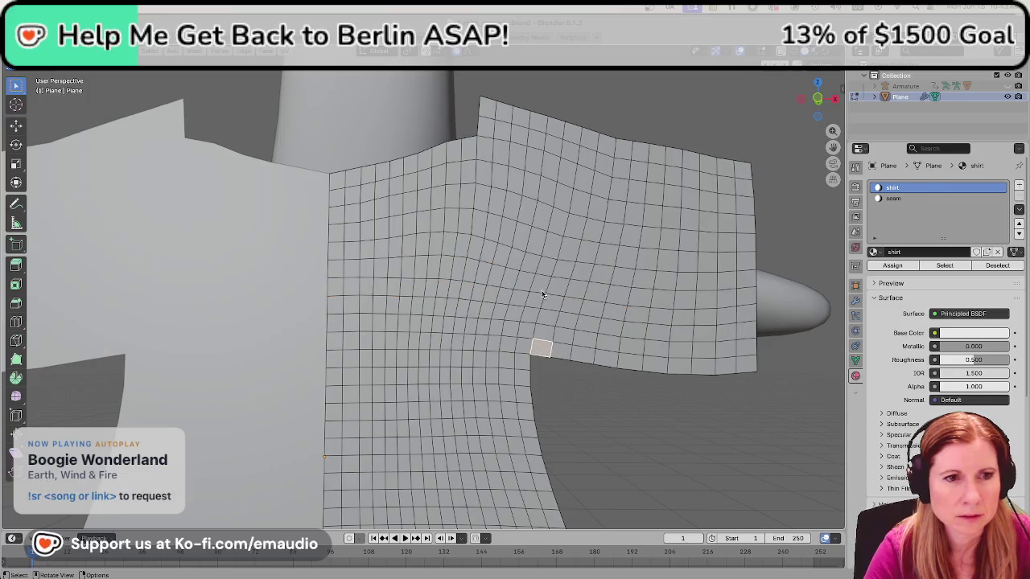
left_click(545, 344, "alt")
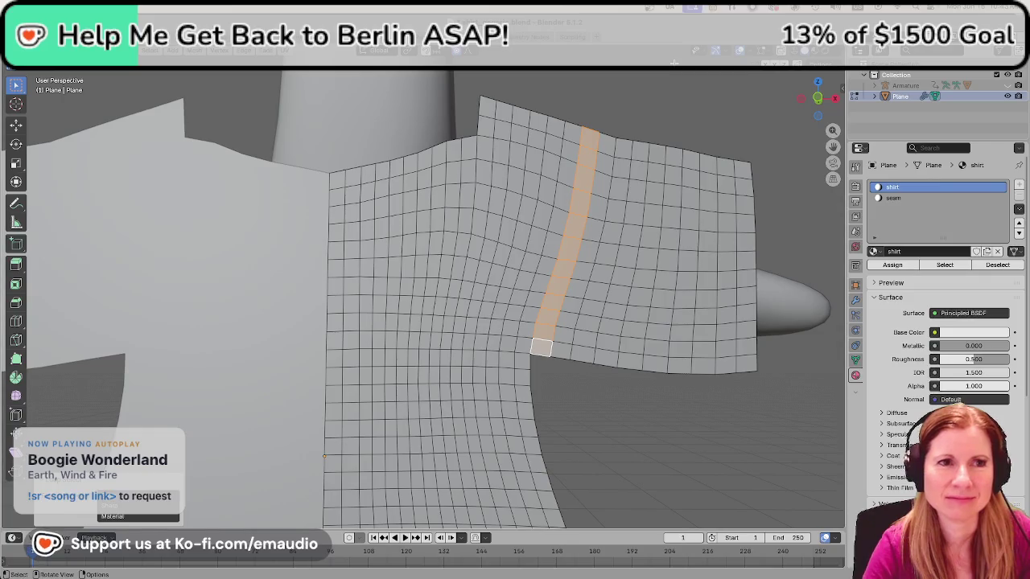
key("ctrl+s")
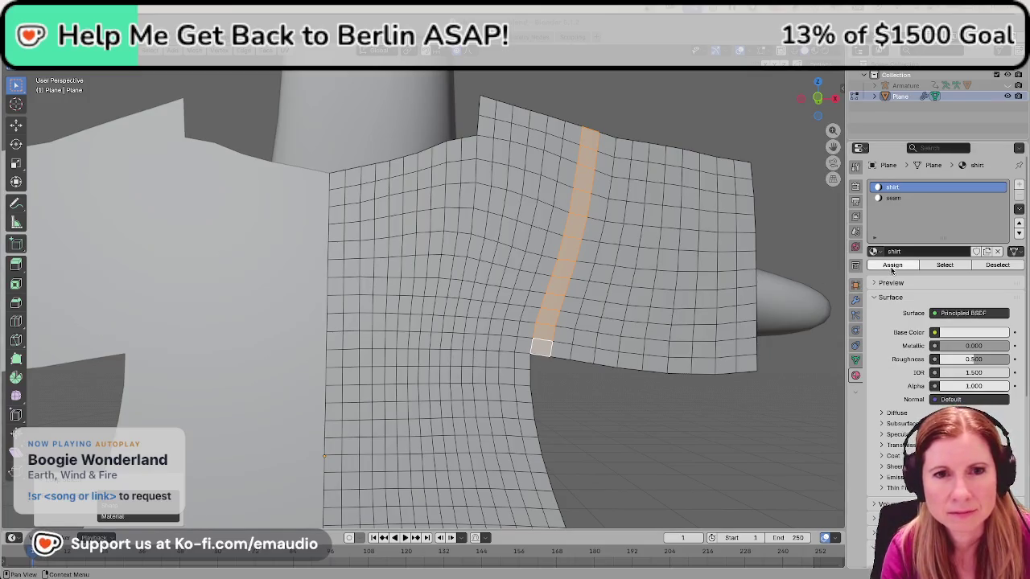
left_click(893, 197)
left_click(893, 265)
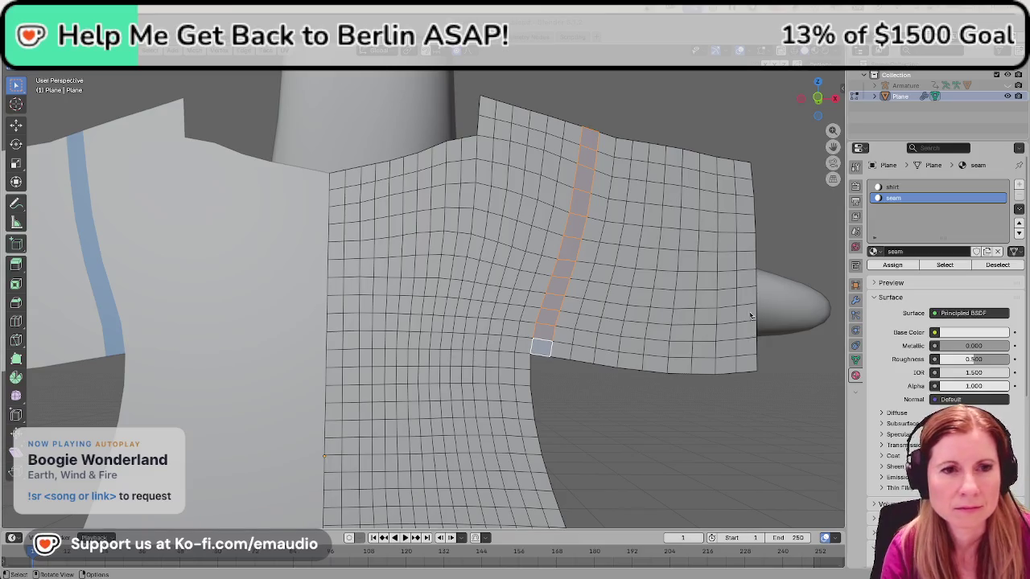
Assign the seam material to the face column at the sleeve's end as well.
left_click(759, 421)
left_click(722, 354, "alt")
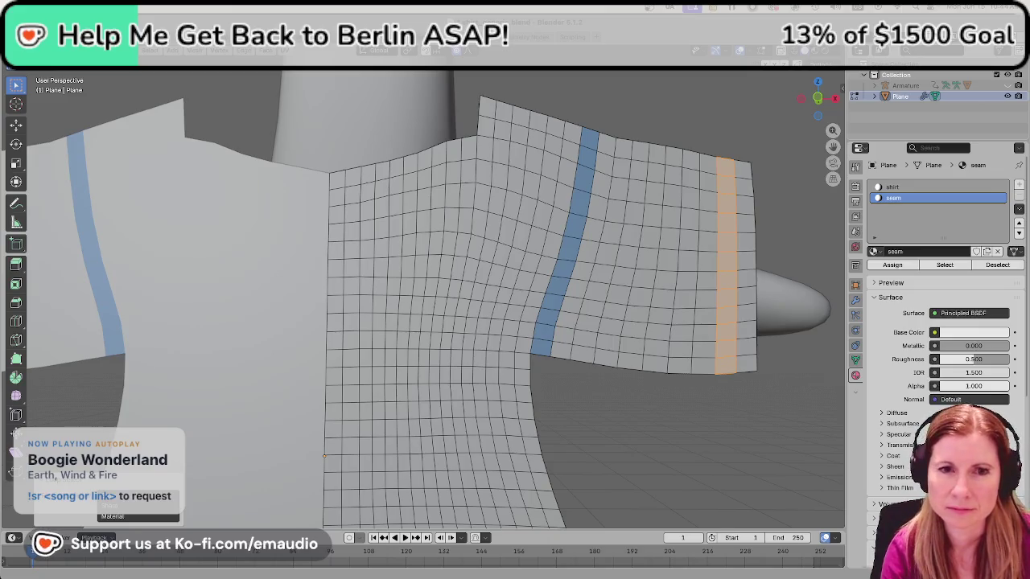
left_click(893, 265)
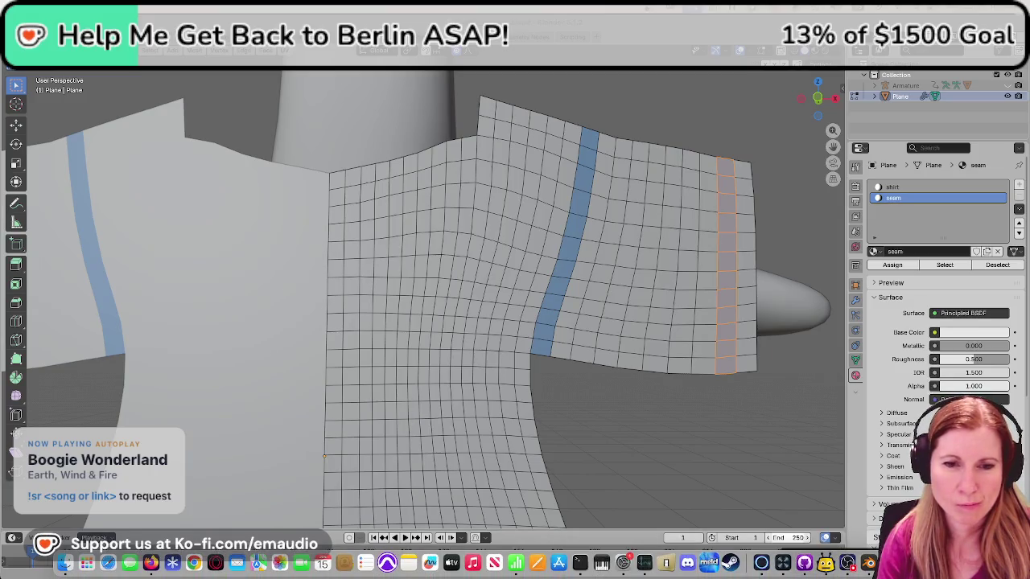
Switch from Blender to the Godot editor showing the crowned goose scene.
left_click(761, 563)
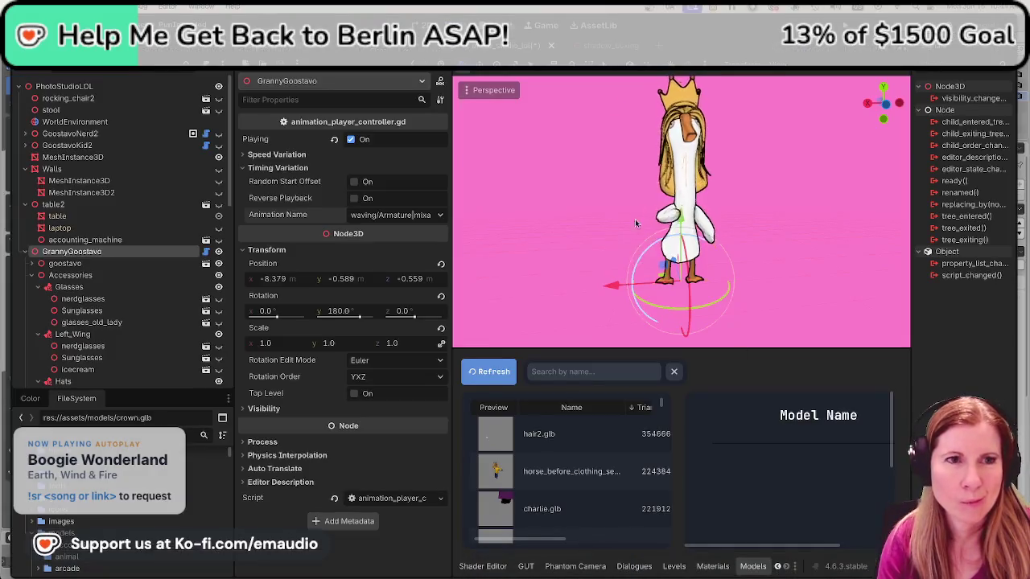
Fly the Godot viewport camera close to the crowned goose character.
mouse_move(812, 278)
right_mouse_down()
mouse_move(746, 228)
mouse_move(689, 241)
right_mouse_up()
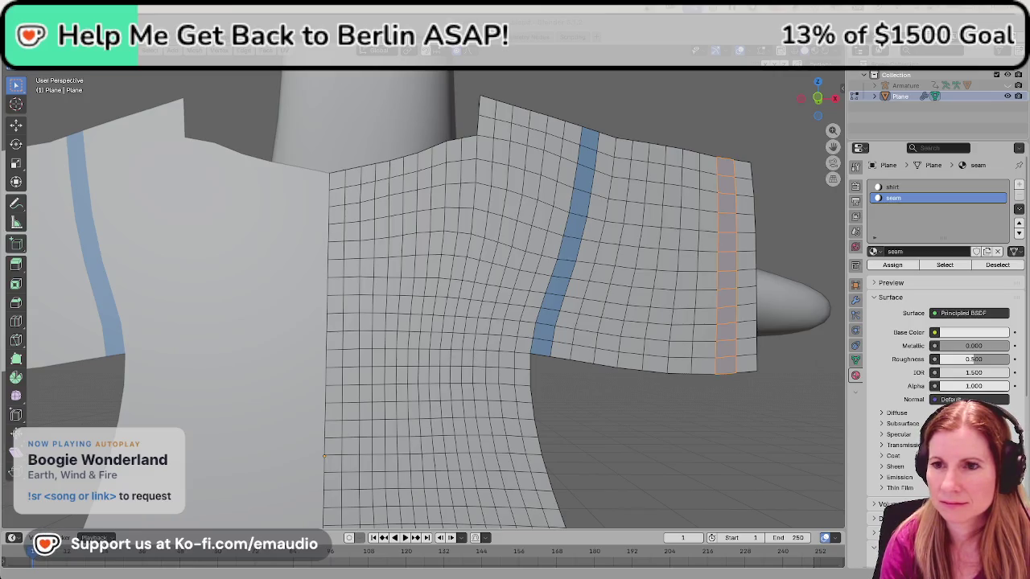
Deselect the sleeve-end strip to reveal its blue seam colour, then view the shirt in Front Orthographic.
scroll(754, 282, "down", 3)
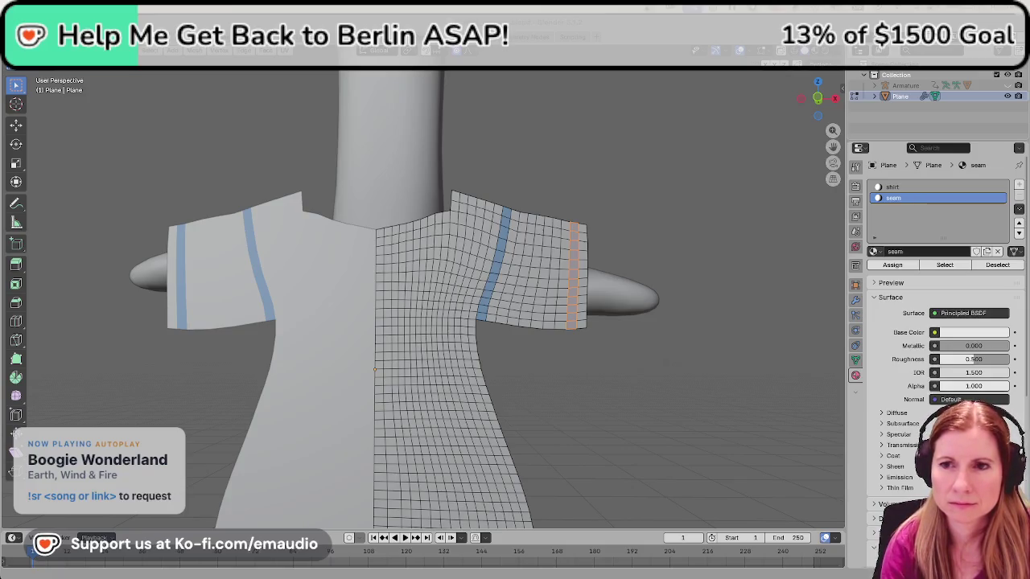
scroll(452, 254, "up", 3)
mouse_move(452, 254)
middle_mouse_down()
mouse_move(483, 190)
mouse_move(466, 184)
middle_mouse_up()
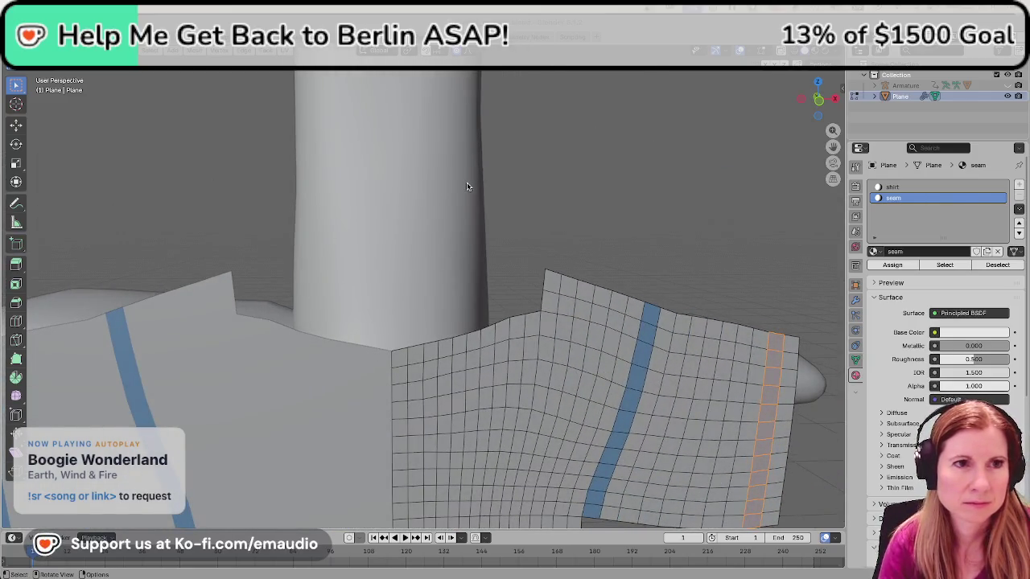
key("alt+a")
key("KP_1")
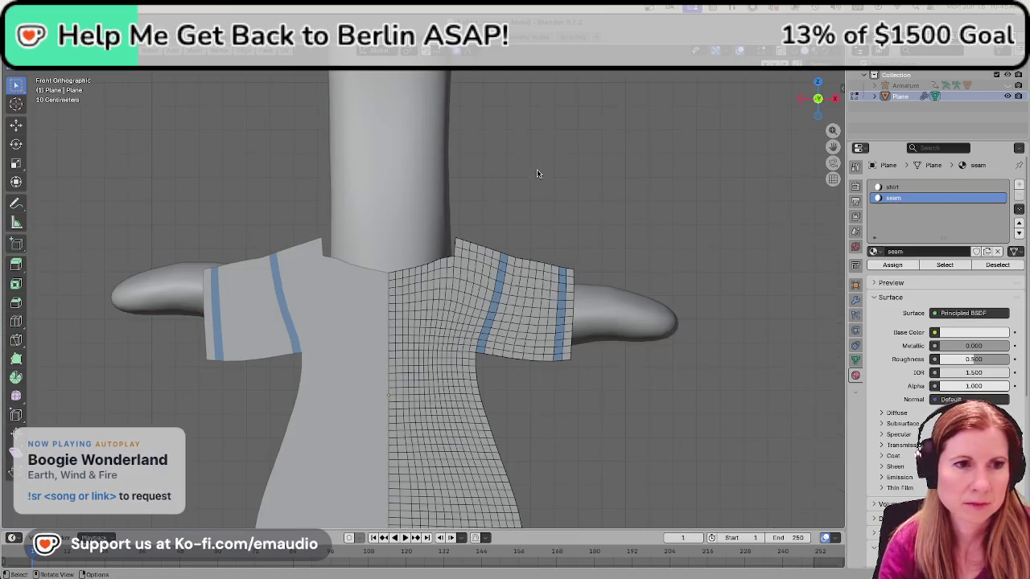
Zoom to the neckline corner, select the vertex below it in vertex mode, and begin a knife cut.
scroll(476, 334, "up", 3)
scroll(470, 314, "up", 2)
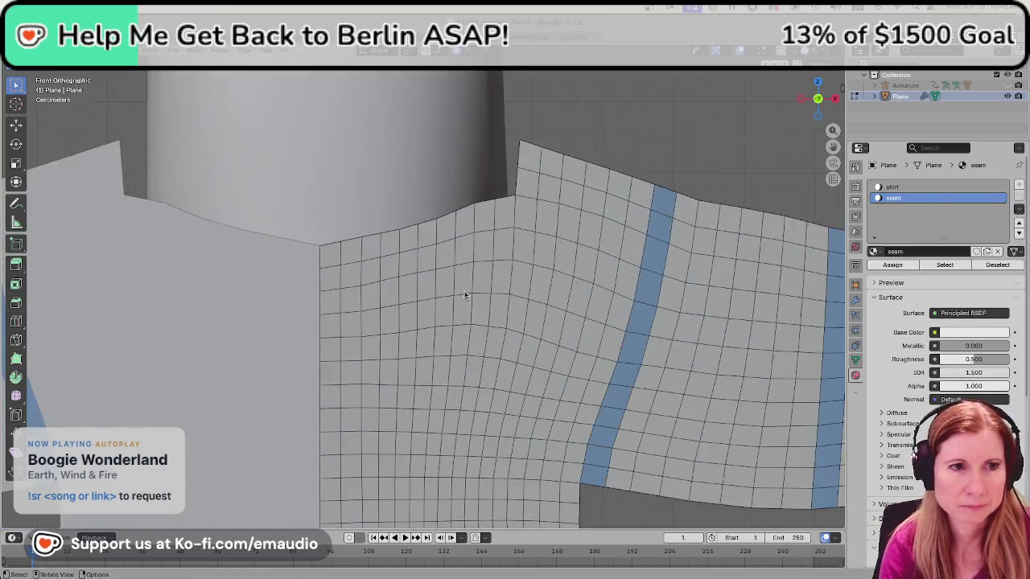
scroll(579, 223, "up", 2)
middle_click_drag(568, 233, 453, 345, "shift")
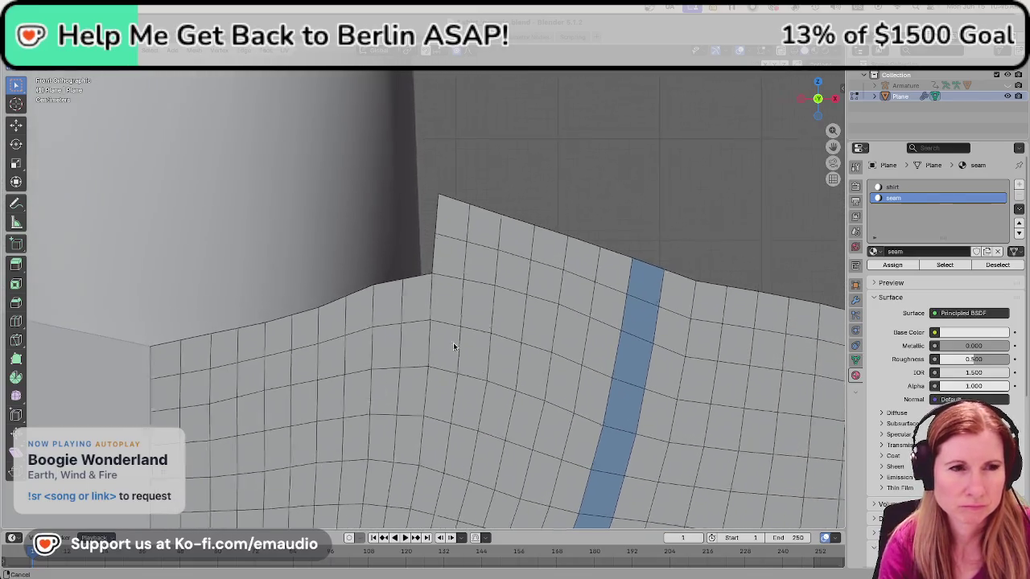
left_click(447, 300)
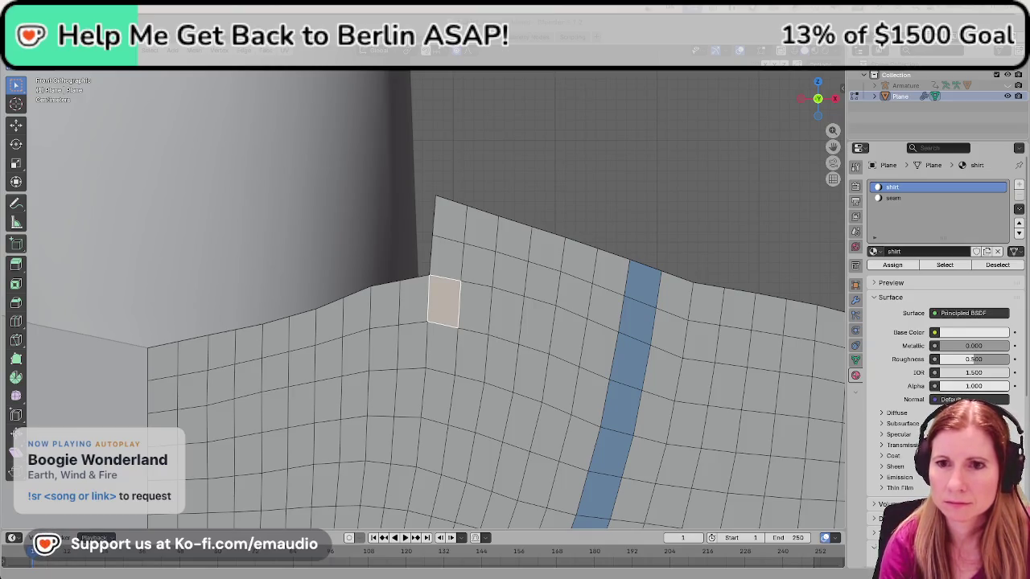
left_click(703, 110)
key("1")
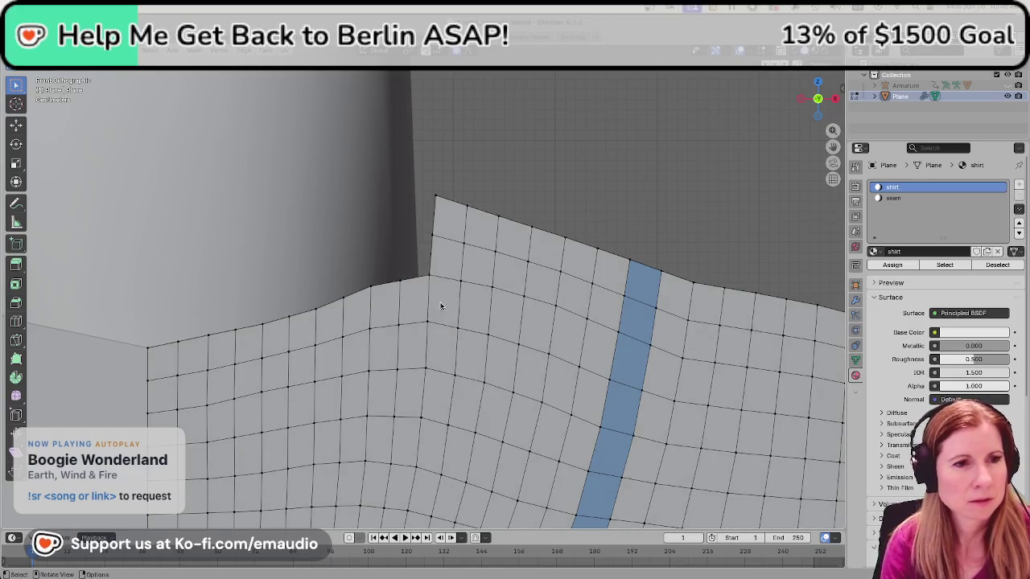
left_click(441, 306)
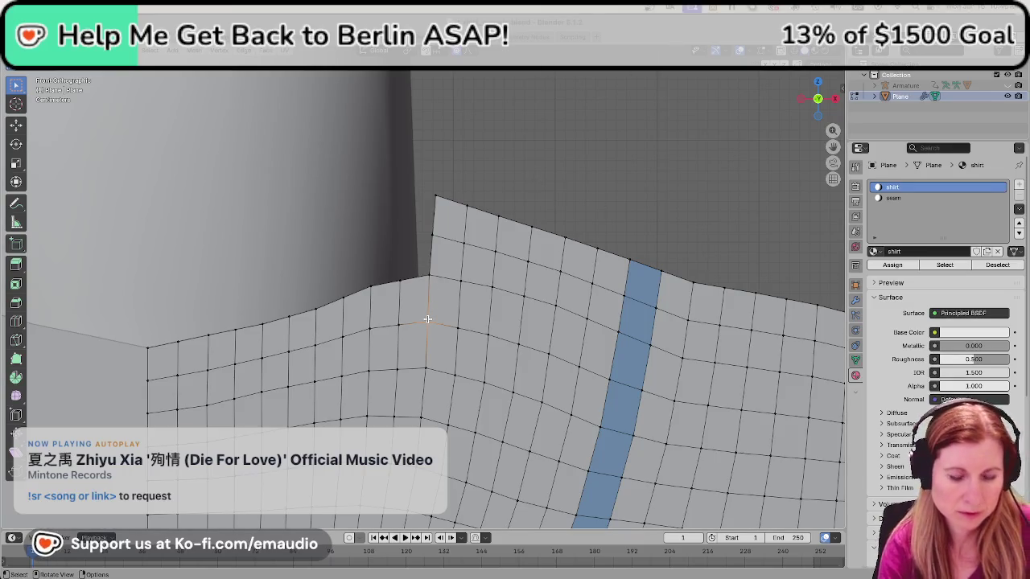
key("k")
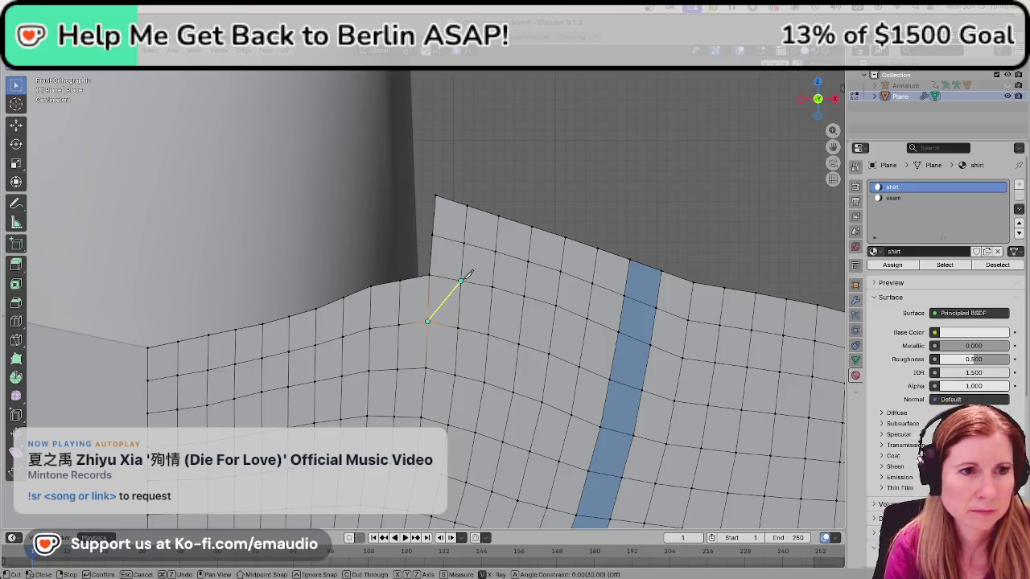
Cut a new edge up toward the neckline, then move and scale the vertex into place.
left_click(461, 281)
key("Return")
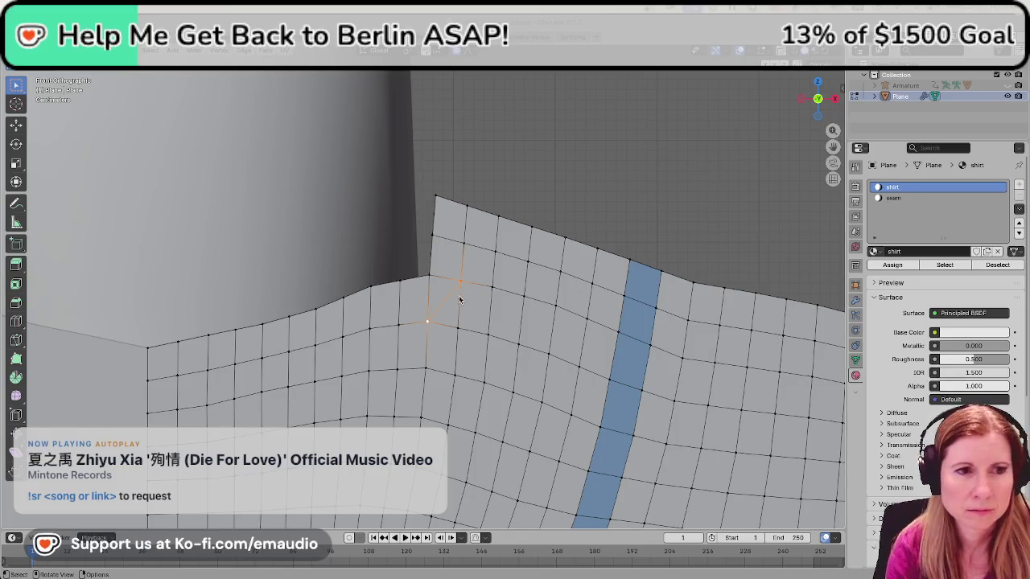
key("g")
left_click(427, 337)
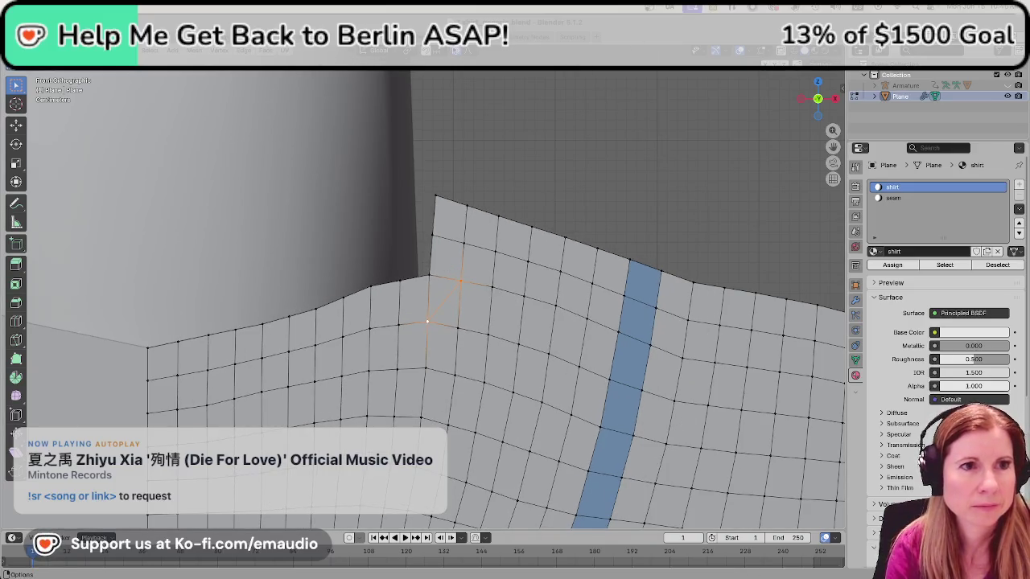
scroll(475, 322, "up", 2)
key("s")
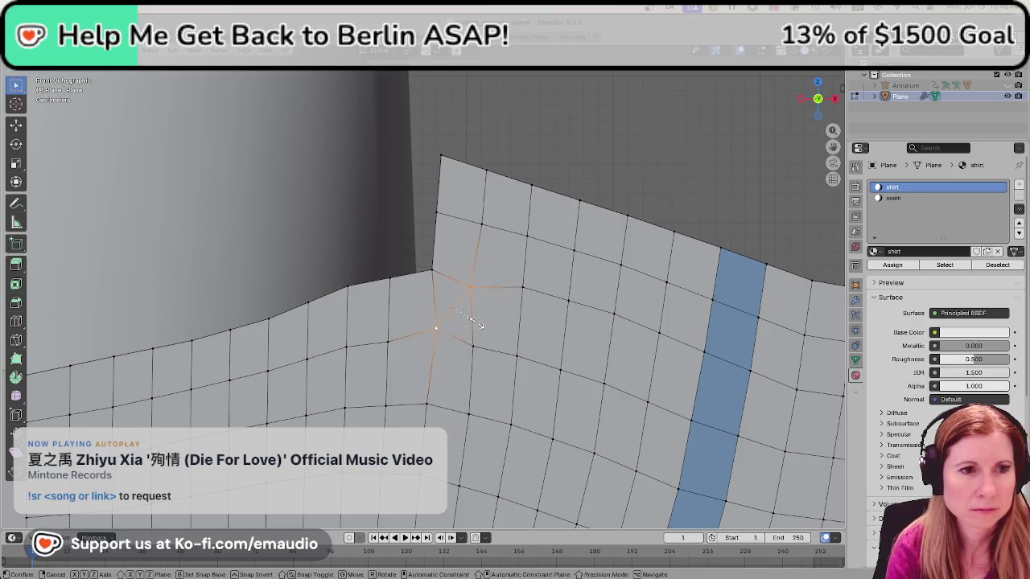
left_click(473, 319)
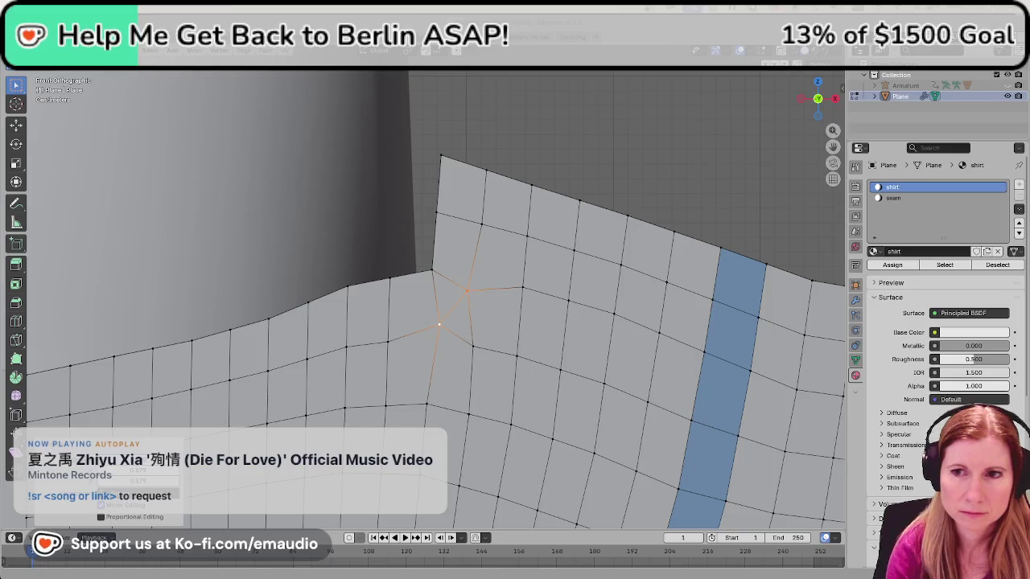
Move the vertex up to the neckline corner and lower a neckline-edge vertex along Z.
key("g")
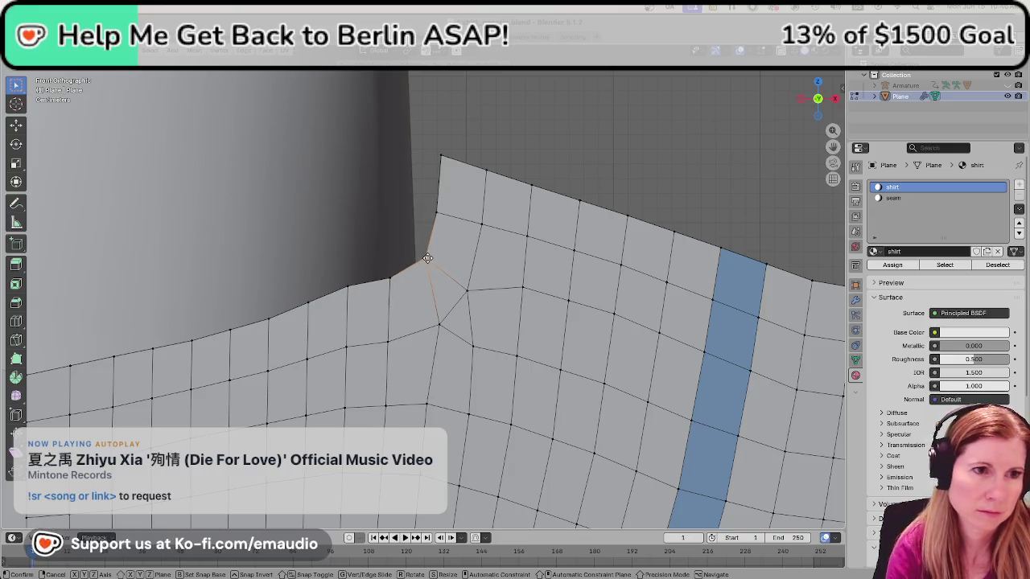
left_click(427, 258)
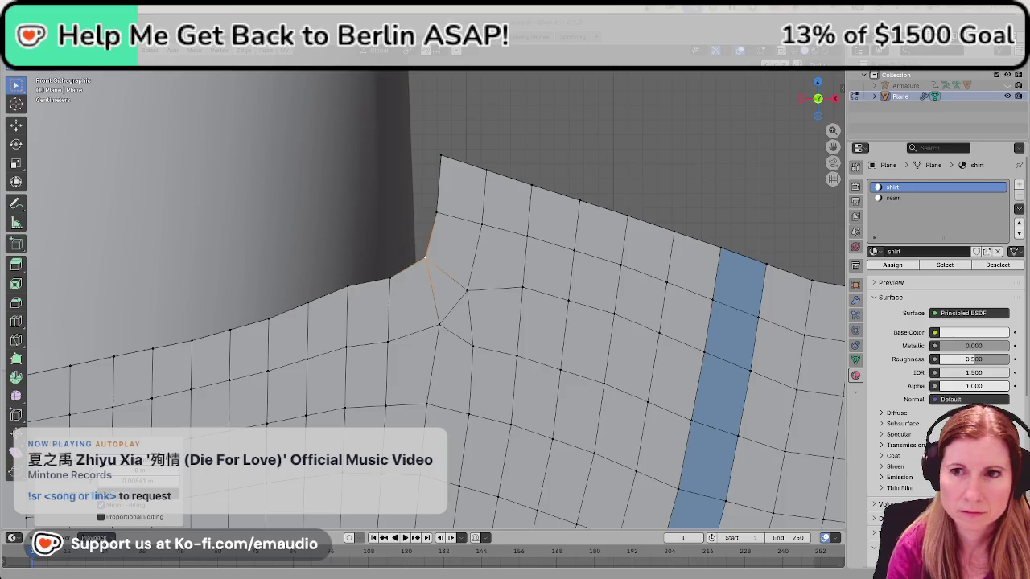
left_click(348, 293)
key("g")
key("z")
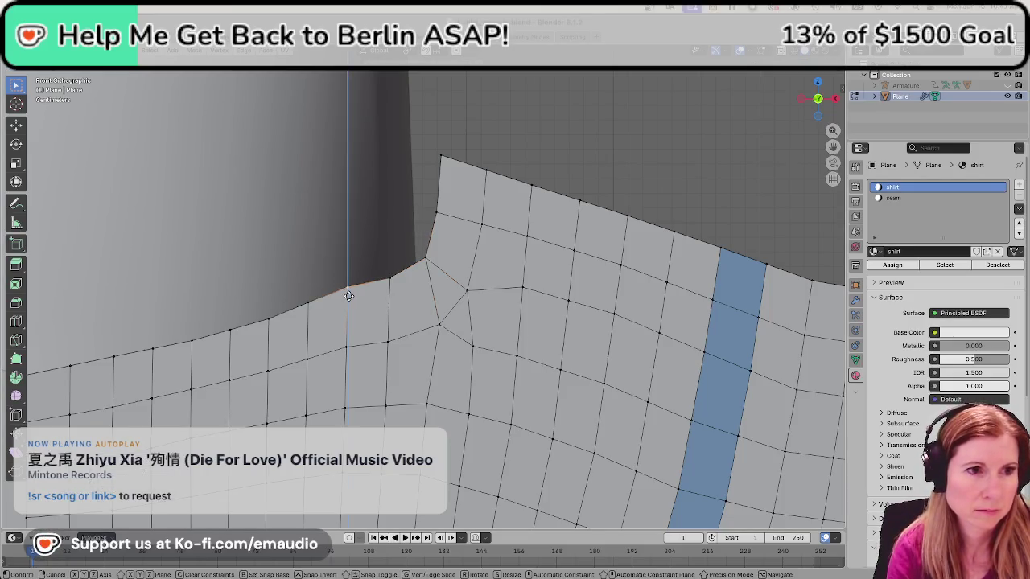
left_click(464, 298)
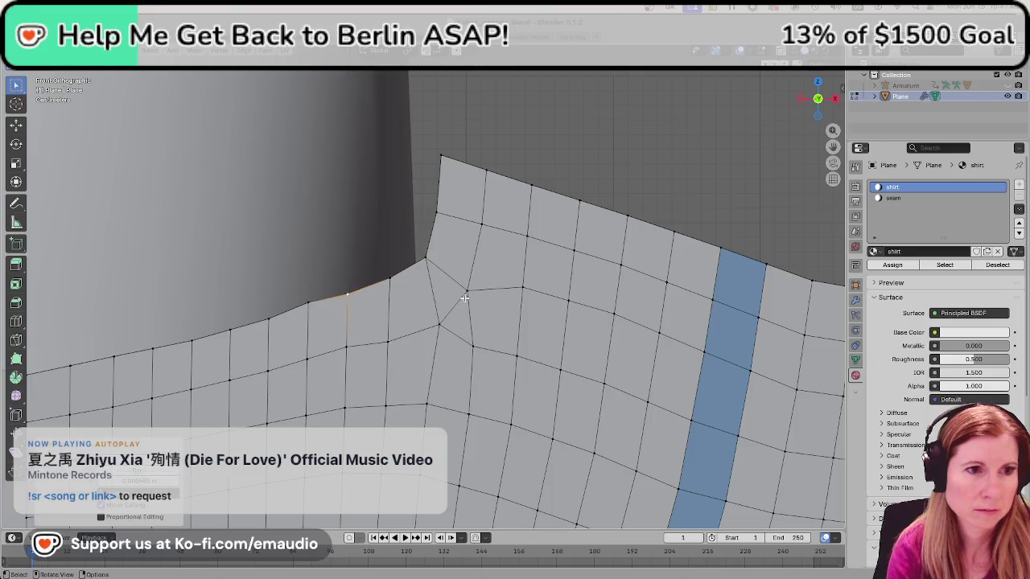
Raise the low neckline vertex along Z and select the whole neckline border loop.
left_click(307, 305)
key("g")
key("z")
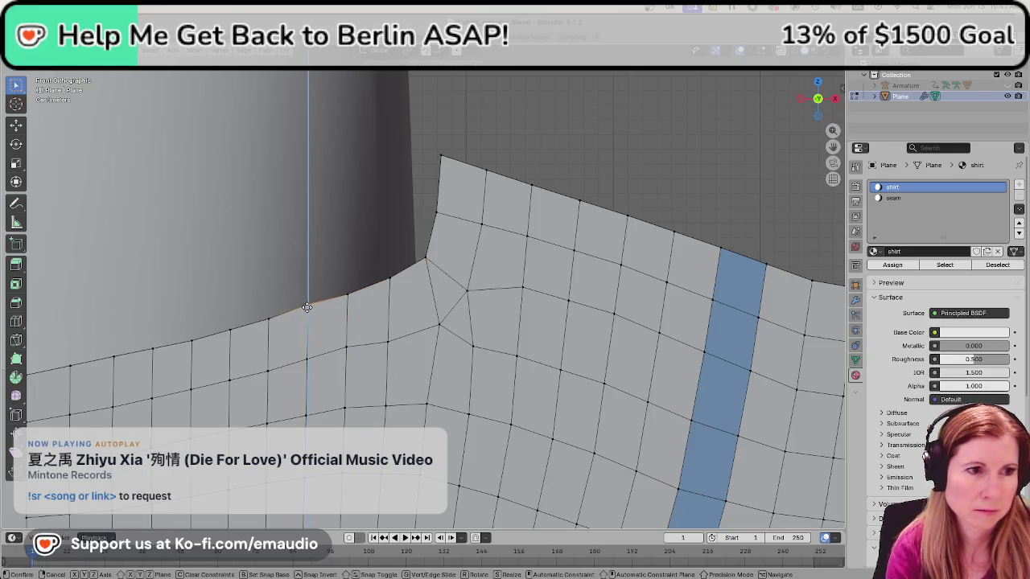
left_click(307, 309)
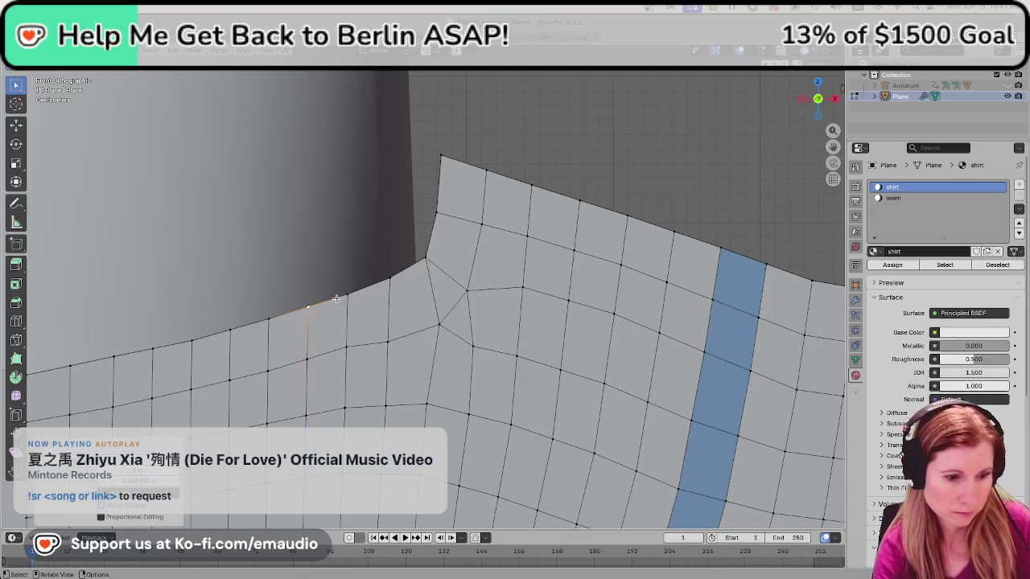
left_click(335, 298, "alt")
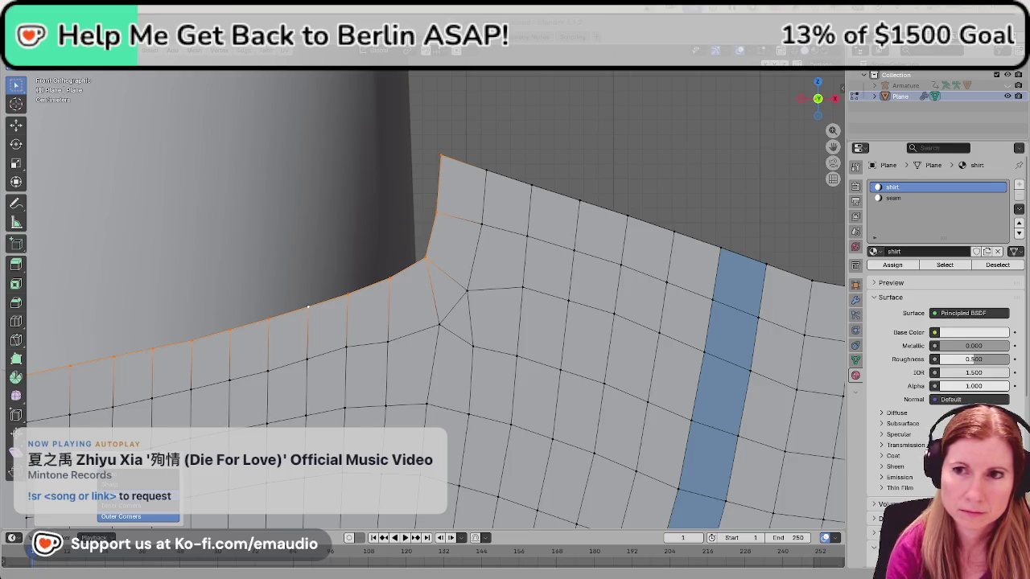
Return to the front view and extrude the neckline border loop into a new, positioned row of faces.
mouse_move(424, 345)
middle_mouse_down()
mouse_move(483, 313)
mouse_move(469, 319)
middle_mouse_up()
scroll(468, 316, "down", 4)
scroll(468, 316, "down", 1)
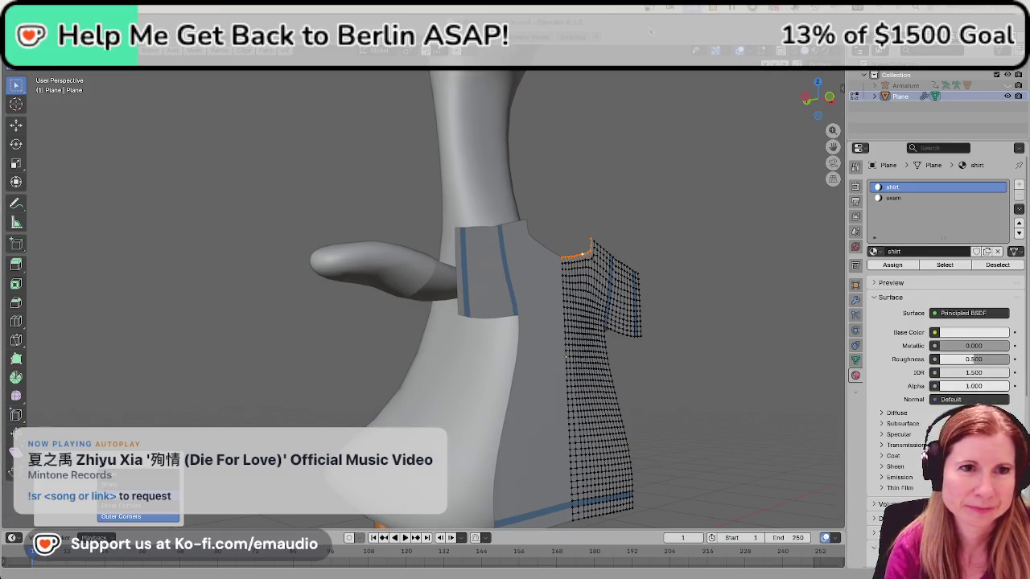
mouse_move(688, 351)
middle_mouse_down()
mouse_move(476, 419)
mouse_move(619, 321)
mouse_move(587, 339)
mouse_move(556, 398)
middle_mouse_up()
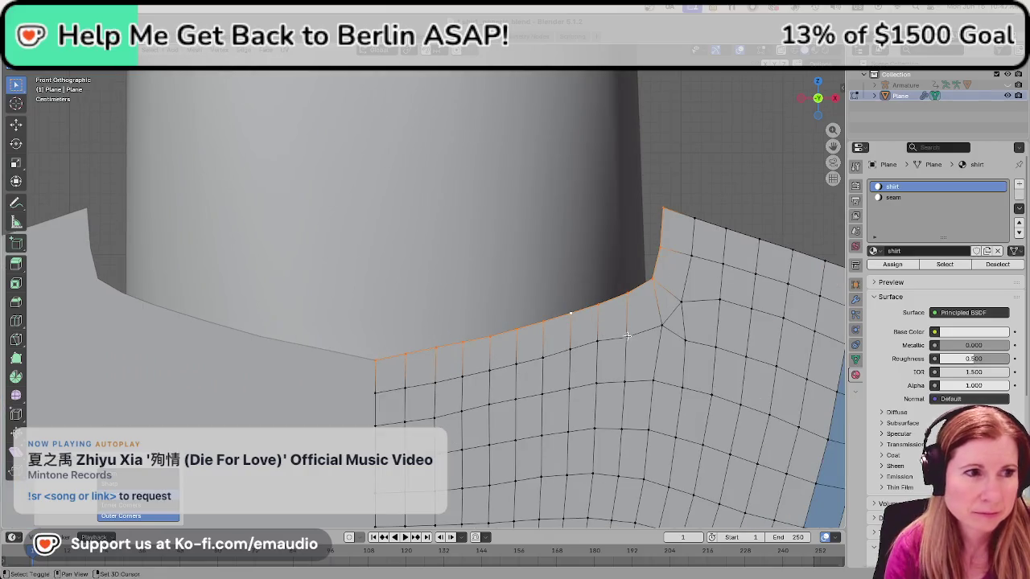
key("g")
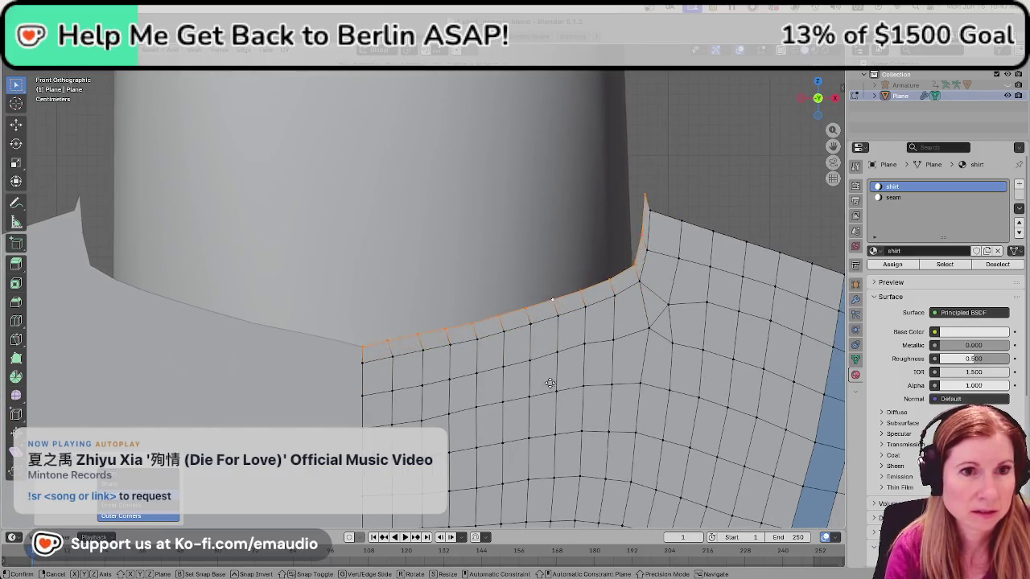
left_click(541, 364)
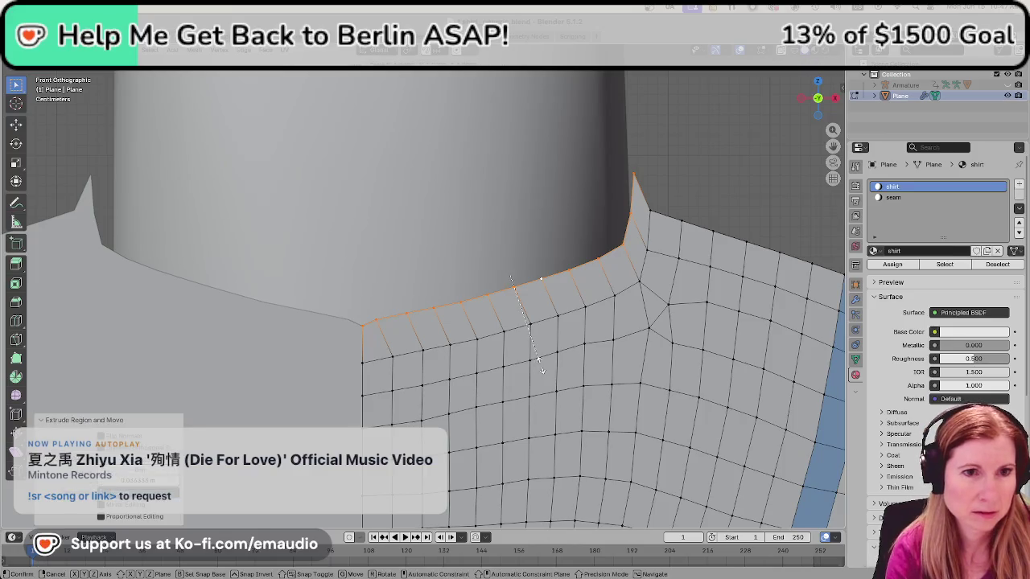
key("g")
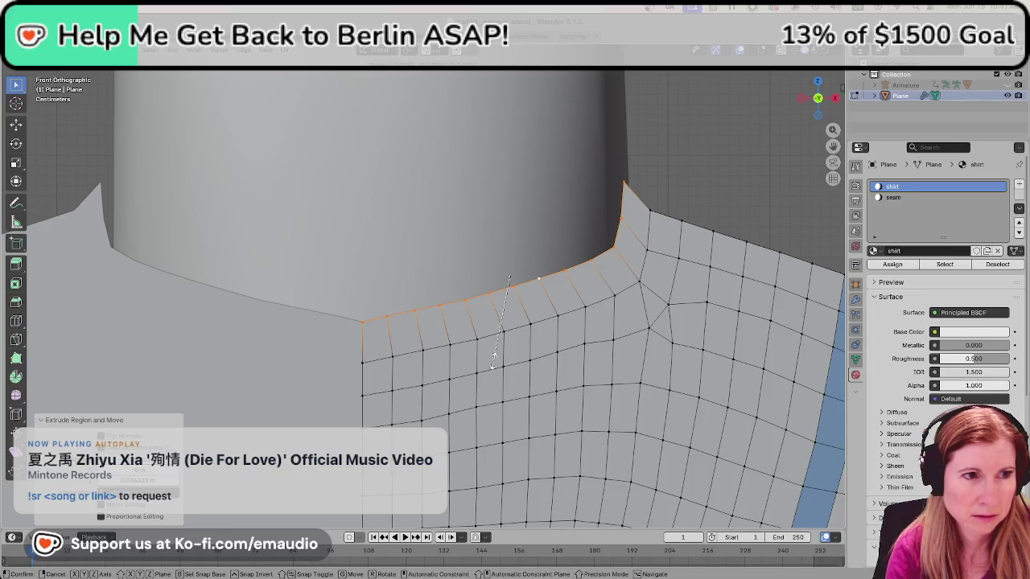
key("g")
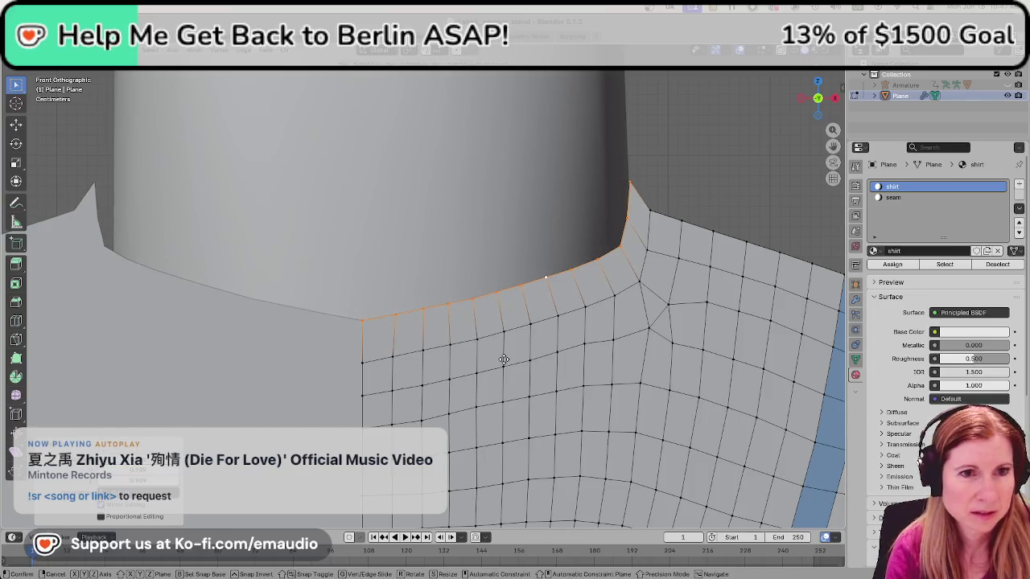
left_click(505, 359)
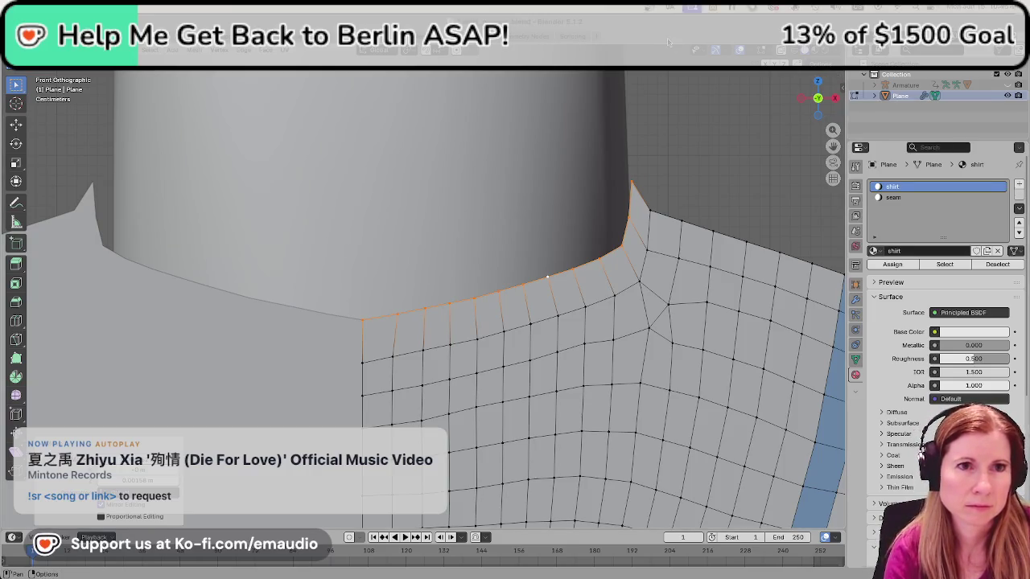
key("2")
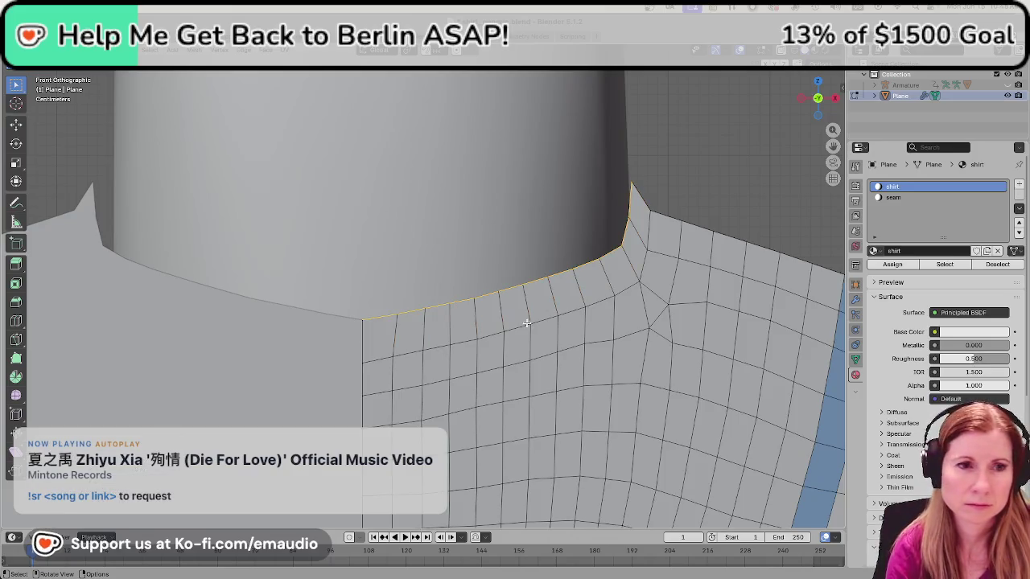
Select the edge loop below the neckline plus the collar-corner loop and bevel them into a single-face strip.
left_click(719, 173)
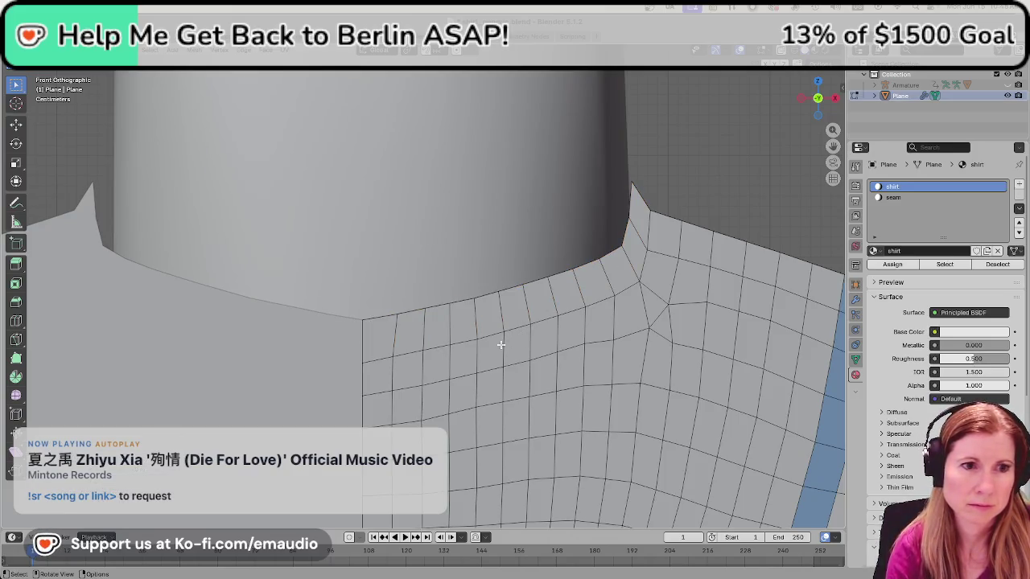
left_click(488, 339, "alt")
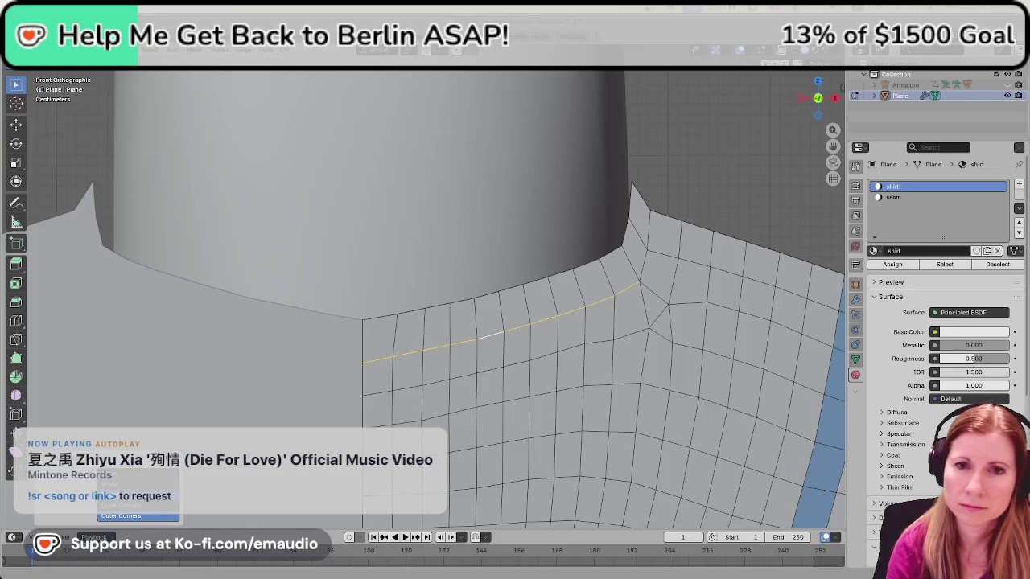
left_click(645, 260, "alt+shift")
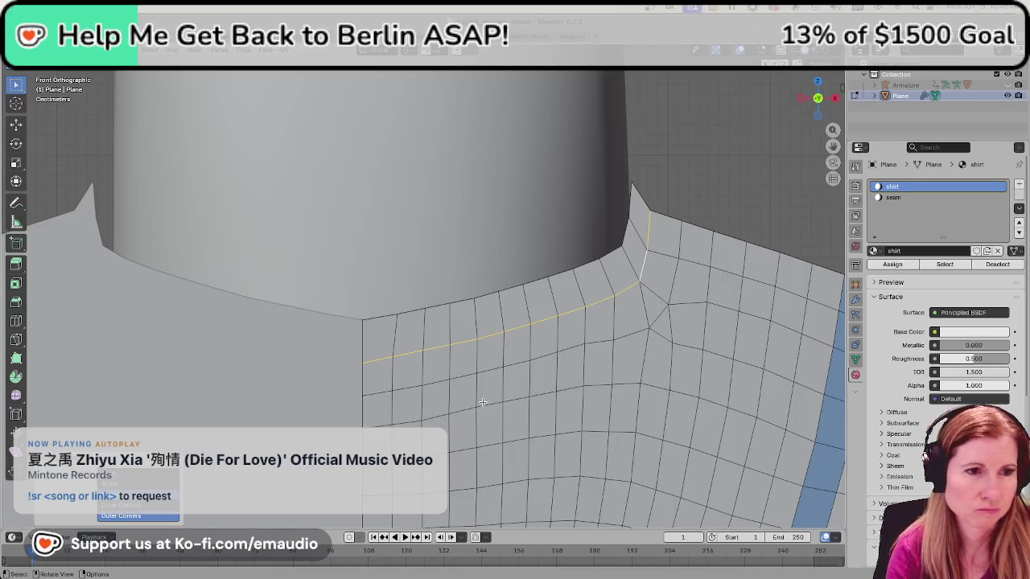
key("ctrl+b")
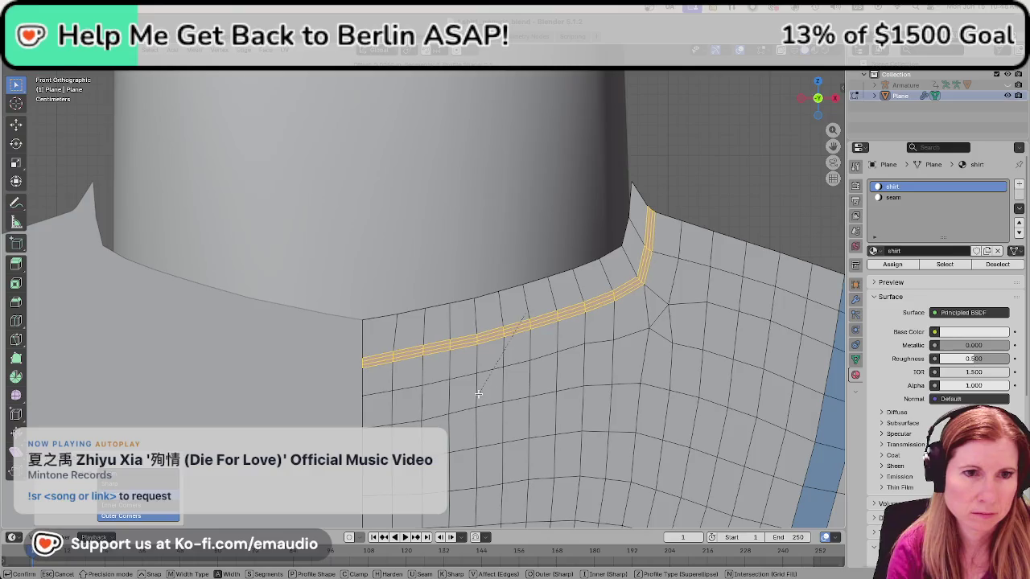
left_click(478, 397)
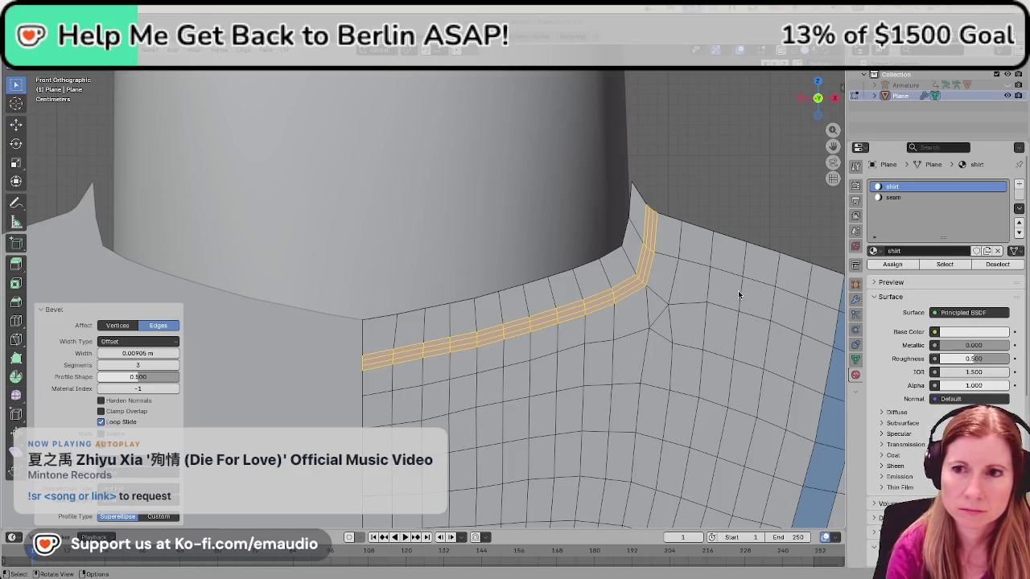
scroll(517, 350, "up", 1)
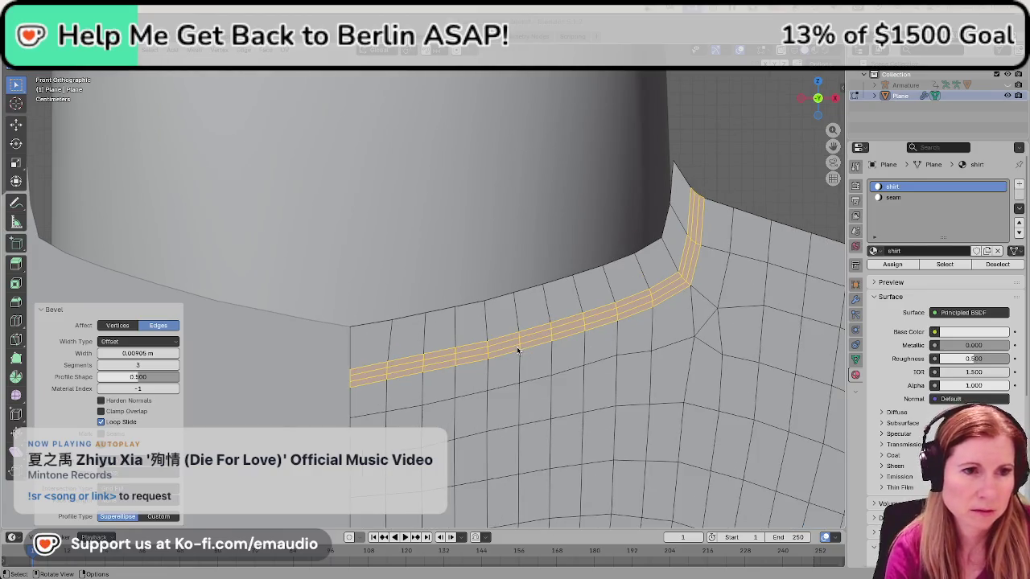
key("ctrl+z")
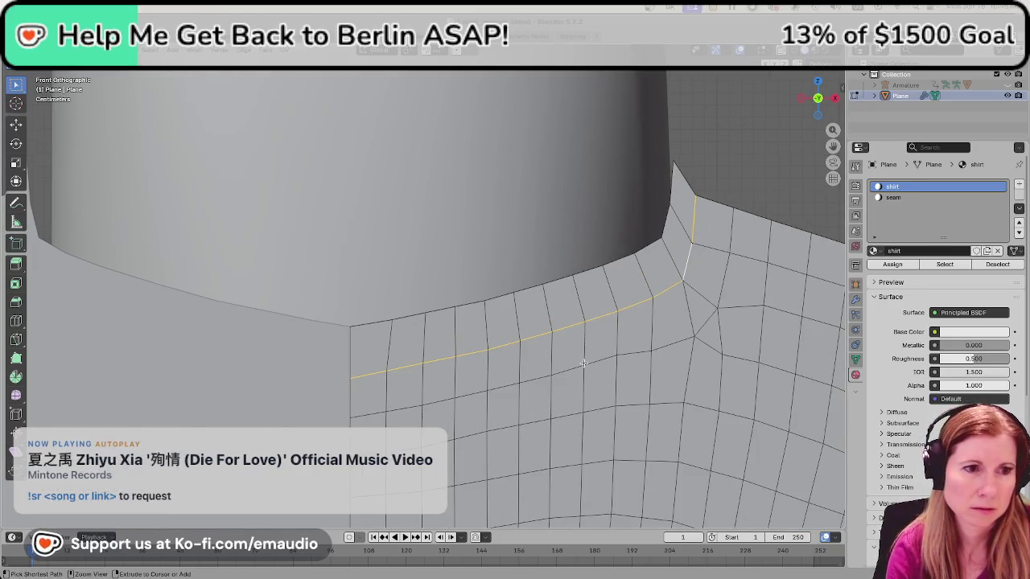
scroll(570, 376, "up", 1)
key("ctrl+b")
scroll(576, 378, "up", 3)
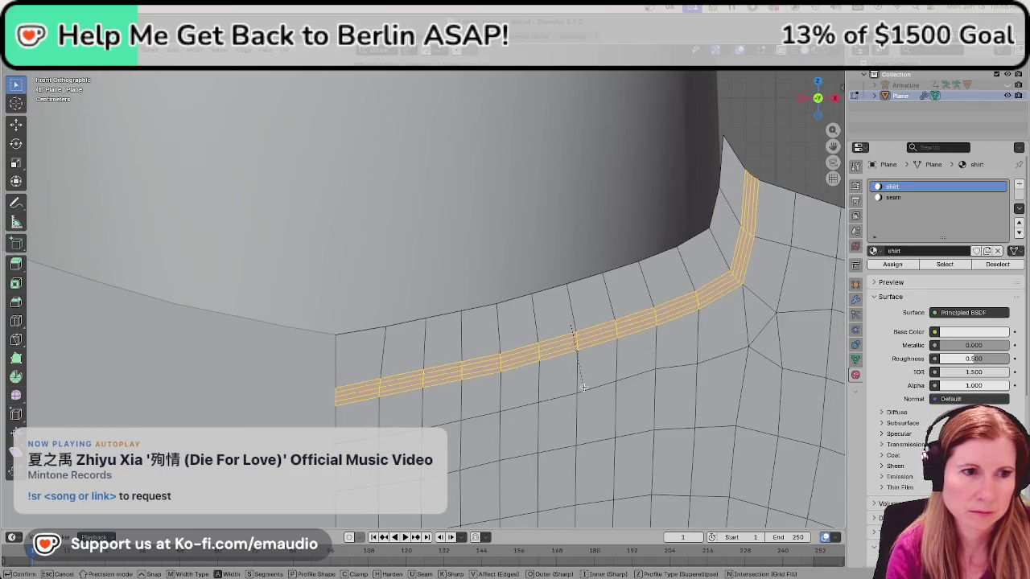
scroll(582, 387, "down", 3)
left_click(582, 387)
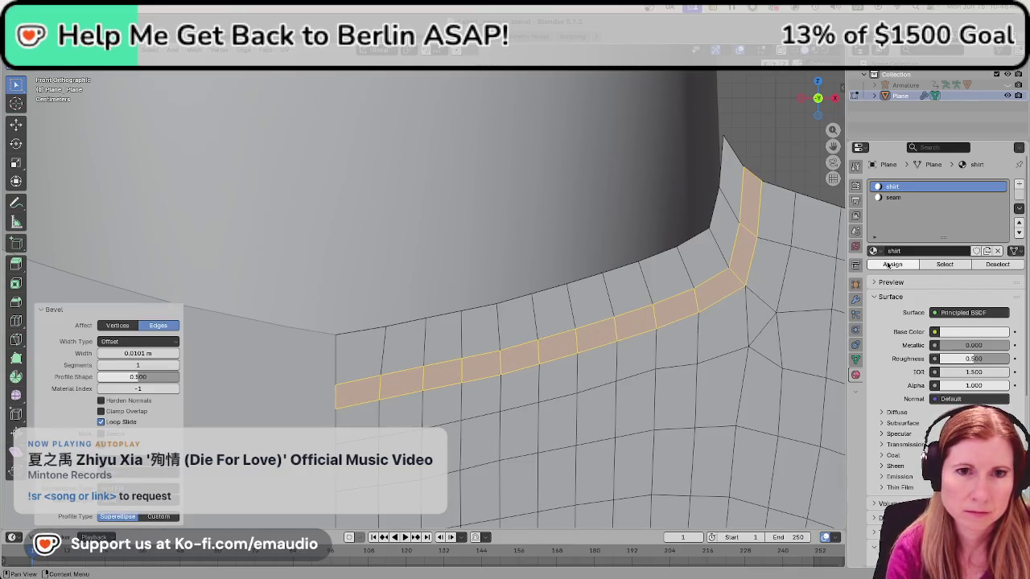
Assign the seam material to the collar strip, deselect it, and save shirt_generic.blend.
left_click(893, 197)
left_click(895, 266)
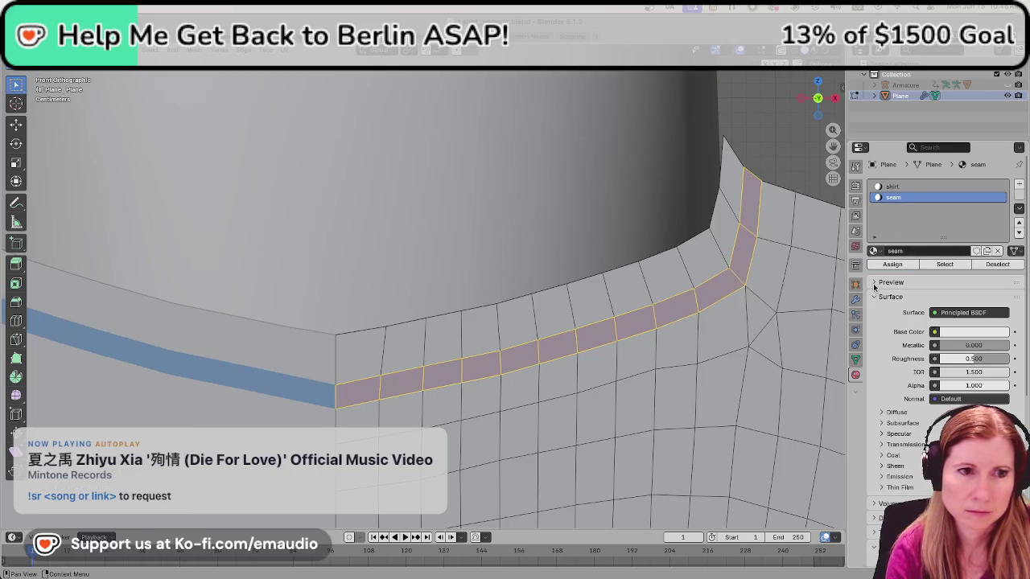
middle_click_drag(789, 345, 698, 345)
scroll(697, 345, "down", 4)
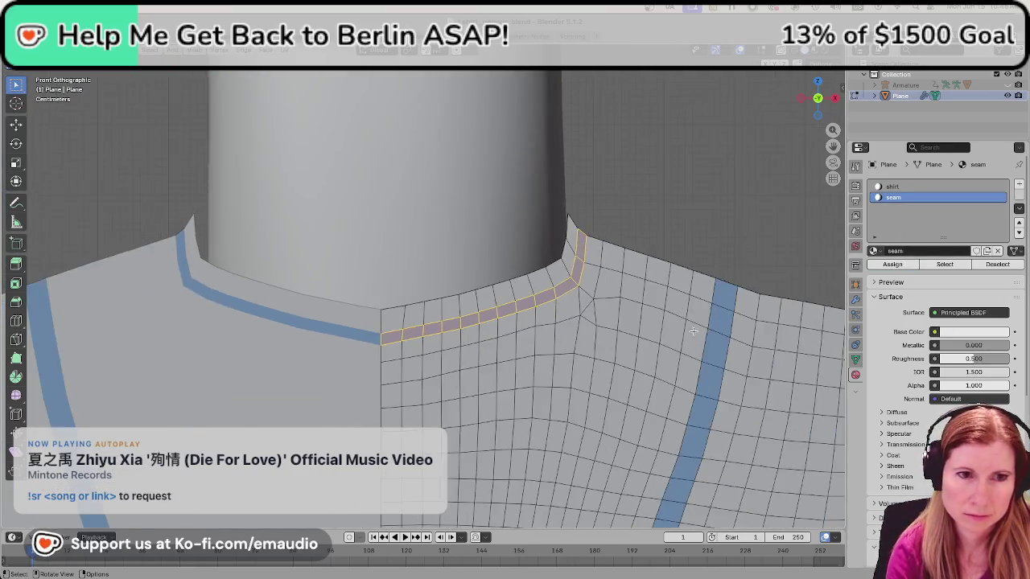
scroll(697, 346, "down", 4)
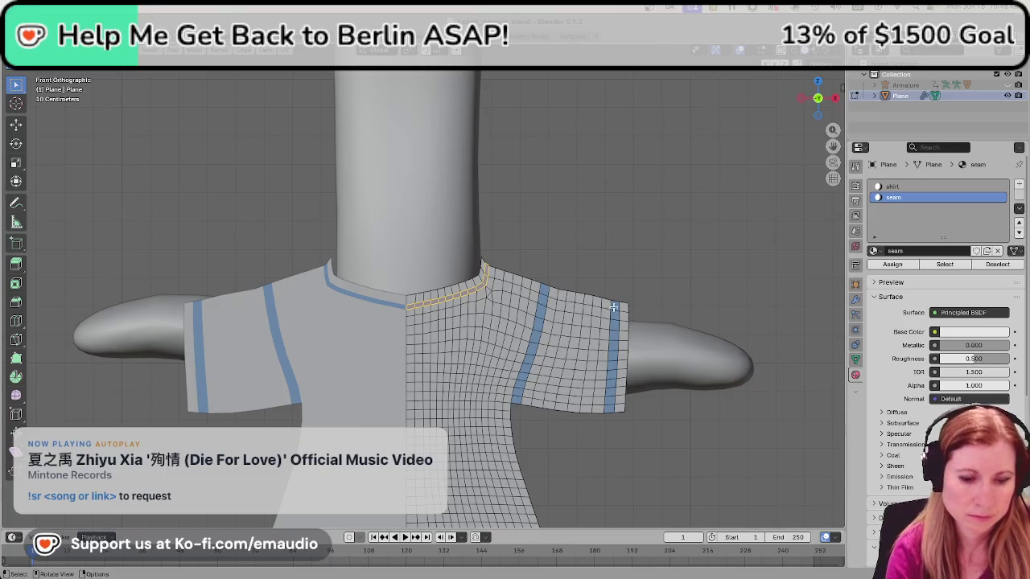
key("alt+a")
key("ctrl+s")
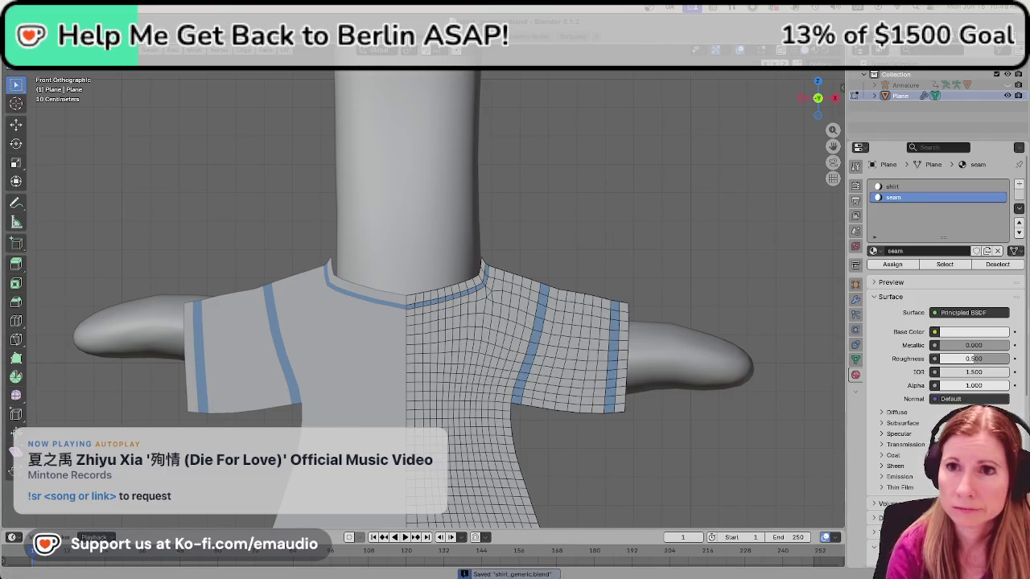
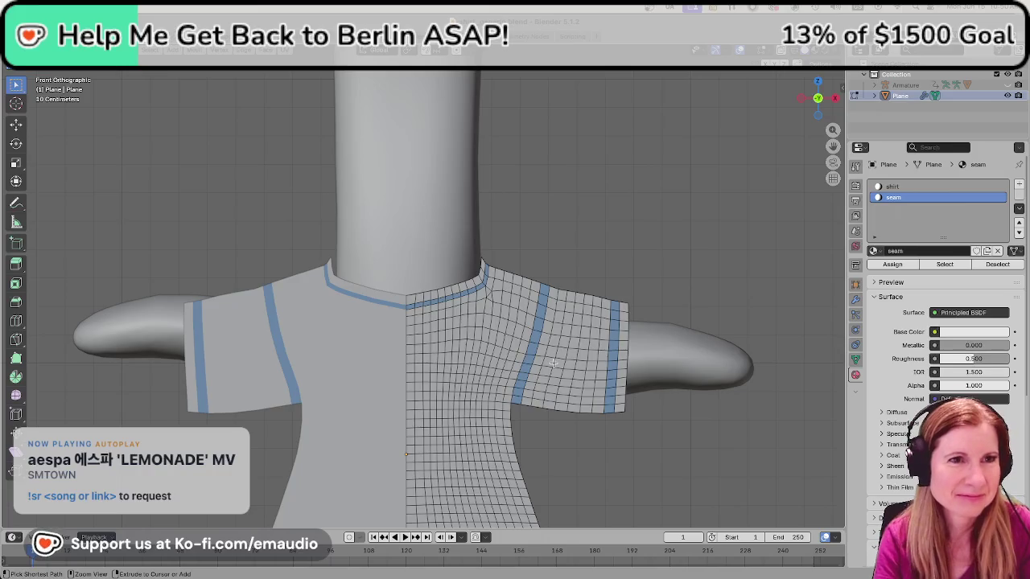
Save the goose shirt scene as shirt_generic.blend.
key("ctrl+s")
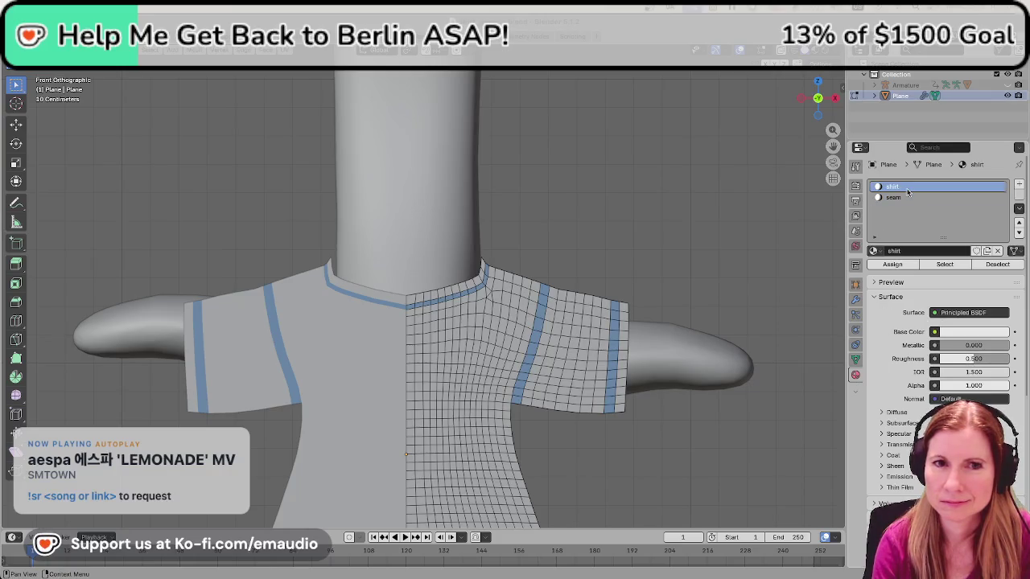
Set the shirt material's viewport display colour to a dark, muted red.
scroll(941, 321, "down", 3)
scroll(941, 322, "down", 4)
scroll(927, 417, "down", 3)
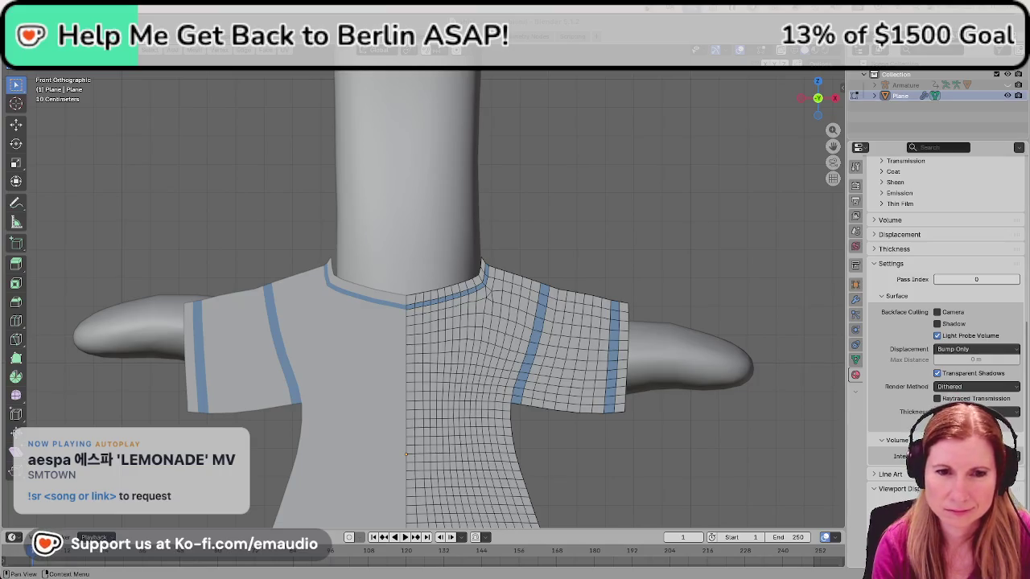
left_click(957, 503)
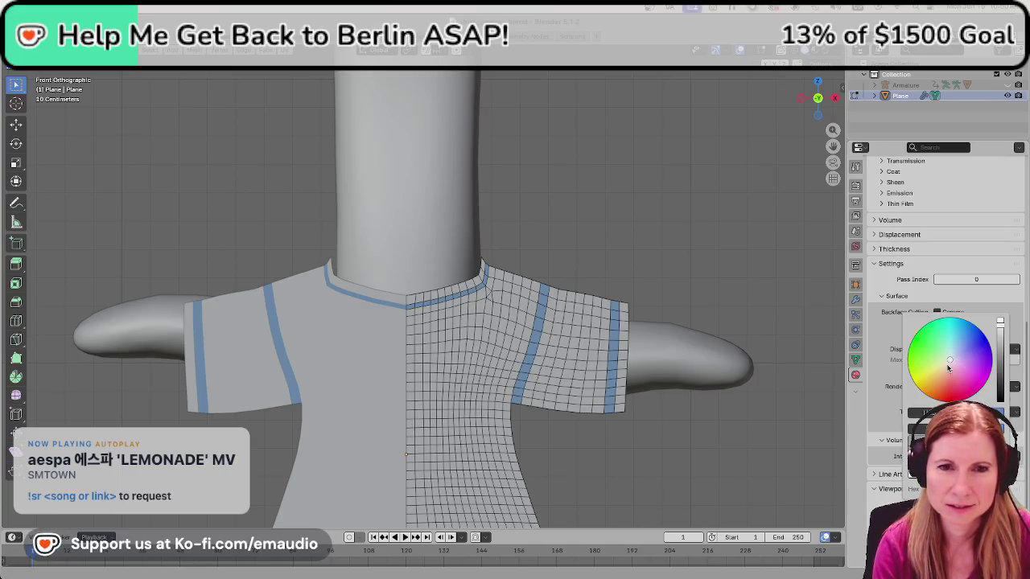
mouse_move(952, 362)
left_mouse_down()
mouse_move(956, 320)
mouse_move(936, 379)
mouse_move(945, 387)
mouse_move(933, 380)
mouse_move(951, 386)
left_mouse_up()
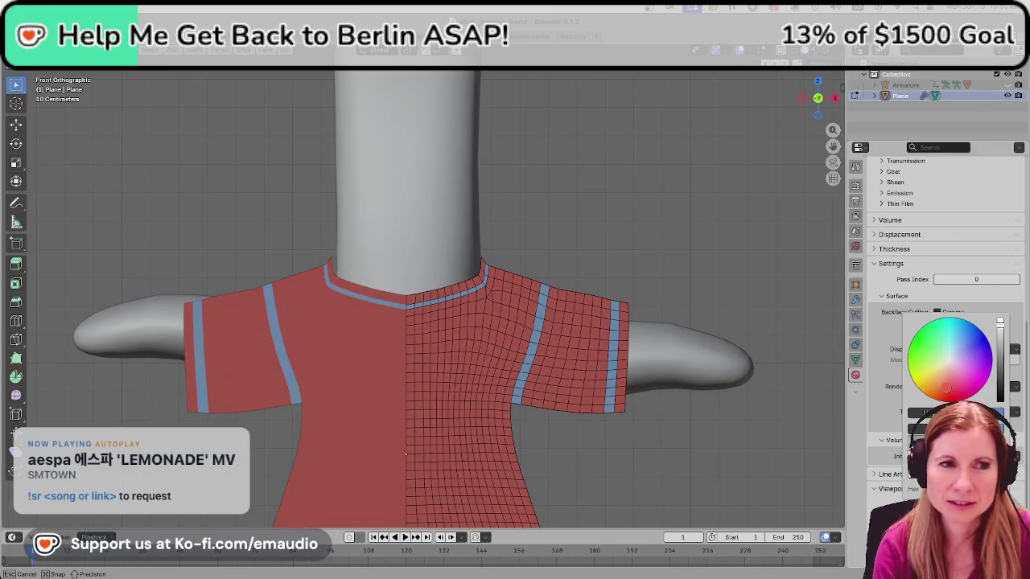
left_click_drag(947, 389, 948, 391)
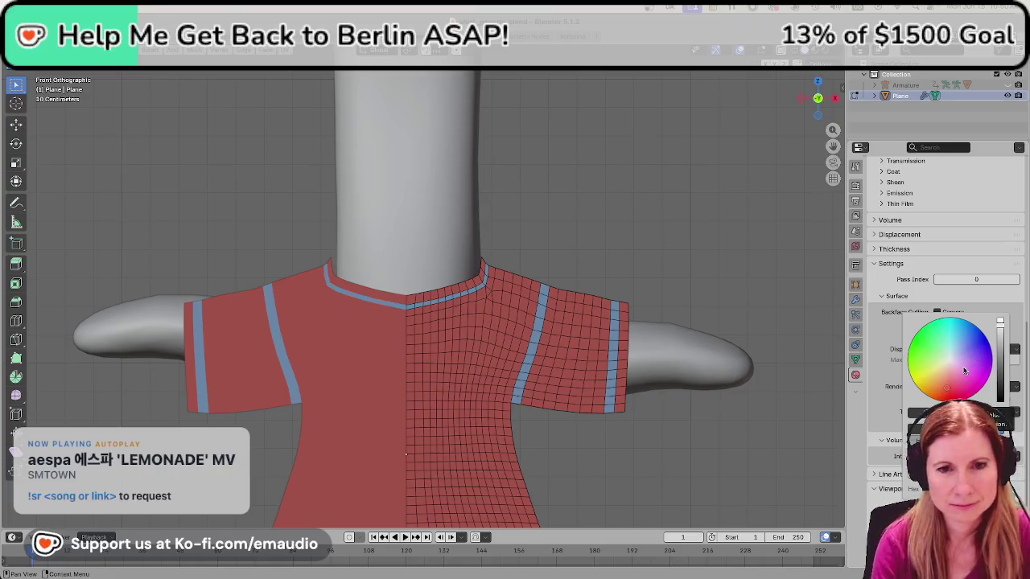
mouse_move(1002, 326)
left_mouse_down()
mouse_move(1000, 345)
mouse_move(1000, 327)
left_mouse_up()
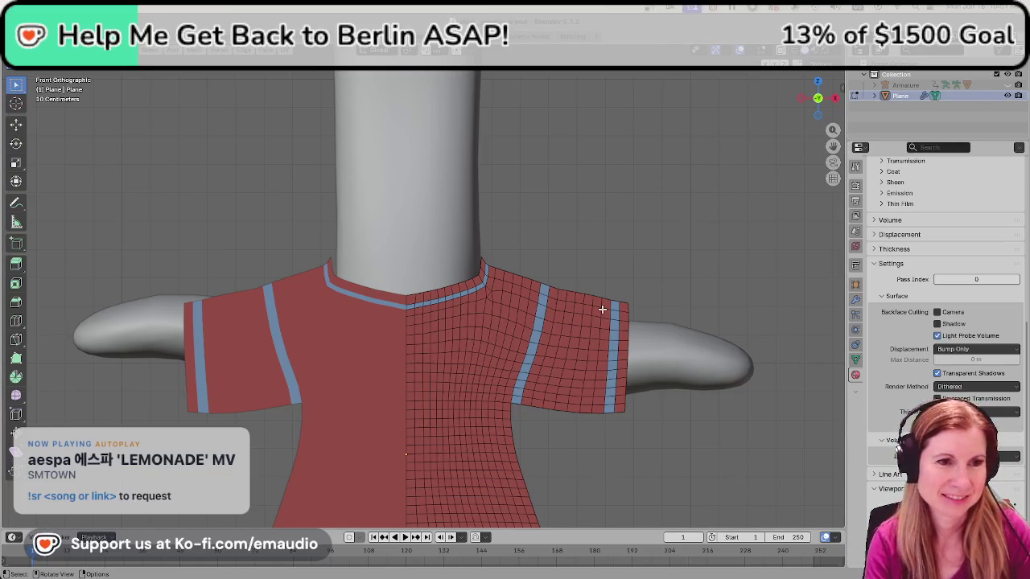
Save shirt_generic.blend with the dark red shirt colour.
key("ctrl+s")
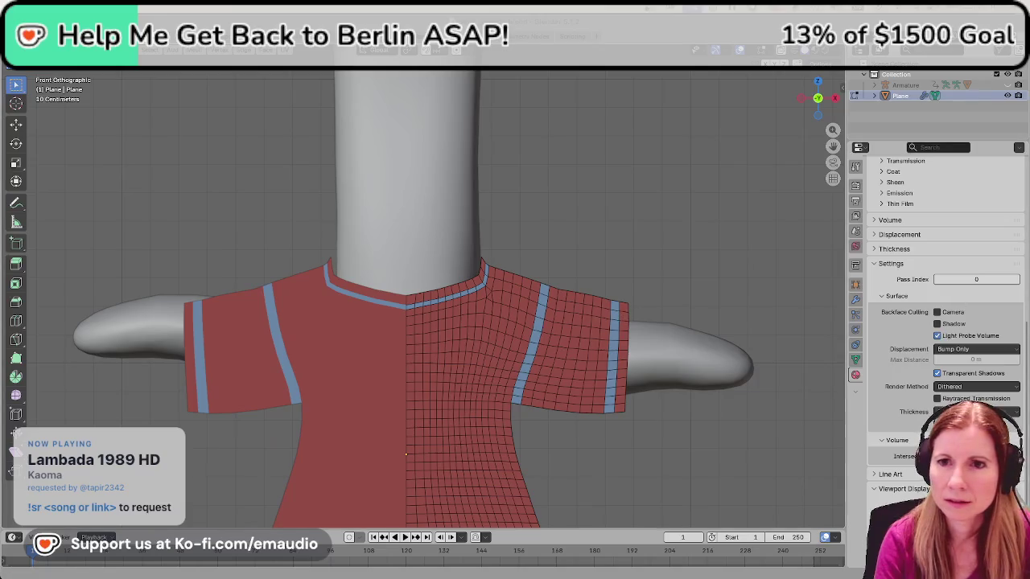
Select the collar, sleeve cuff and bottom hem edge loops, widening the hem into a band.
left_click(423, 301, "alt")
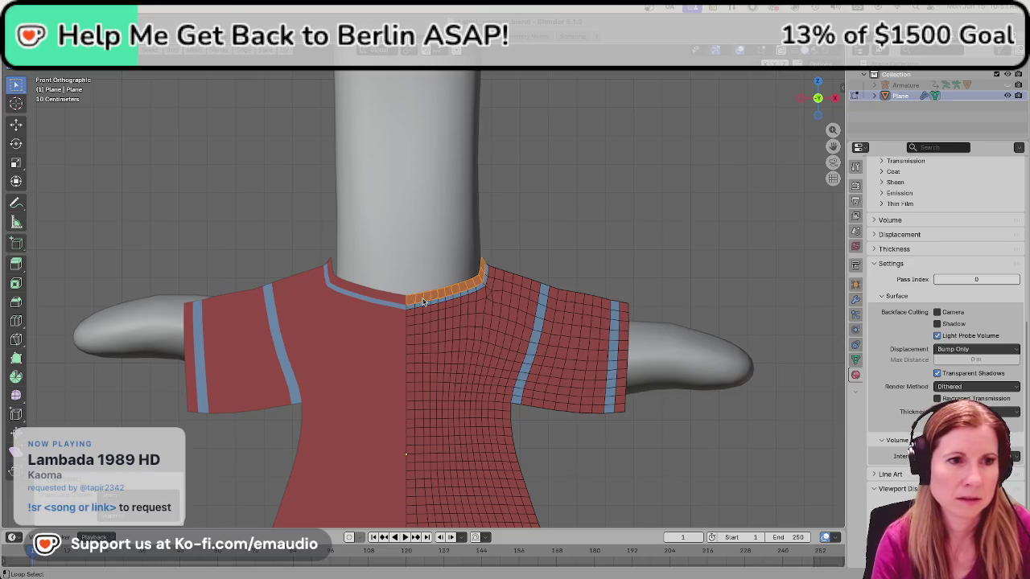
left_click(623, 364, "alt+shift")
scroll(620, 362, "down", 4)
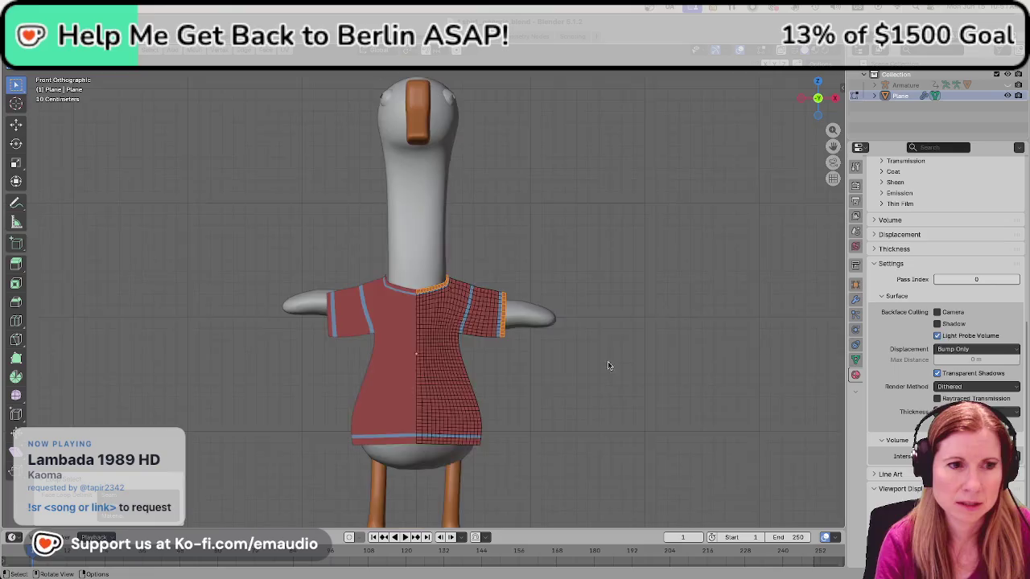
scroll(609, 361, "down", 2)
scroll(547, 362, "down", 1)
scroll(551, 346, "up", 5)
scroll(563, 358, "up", 1)
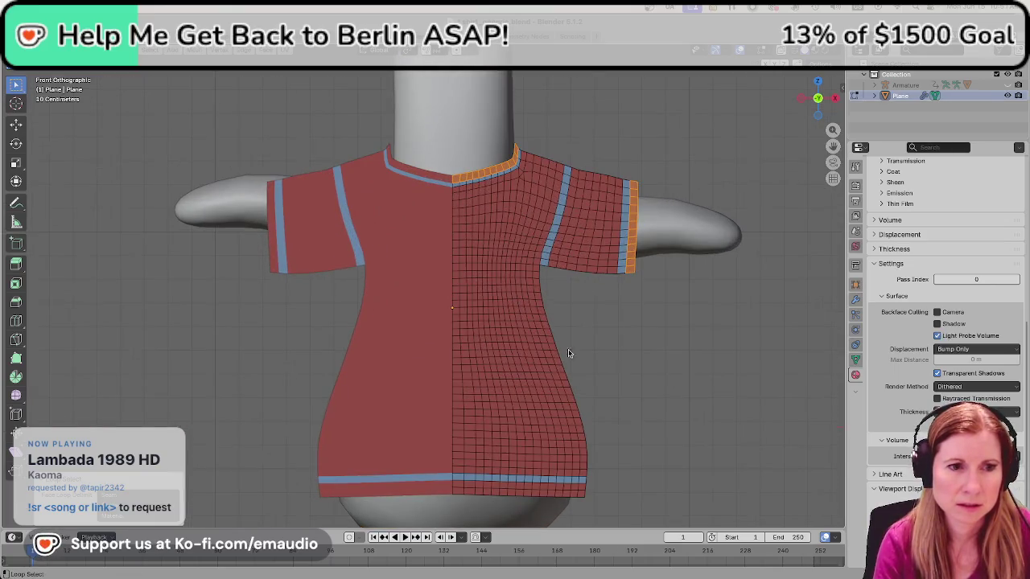
left_click(464, 491, "alt+shift")
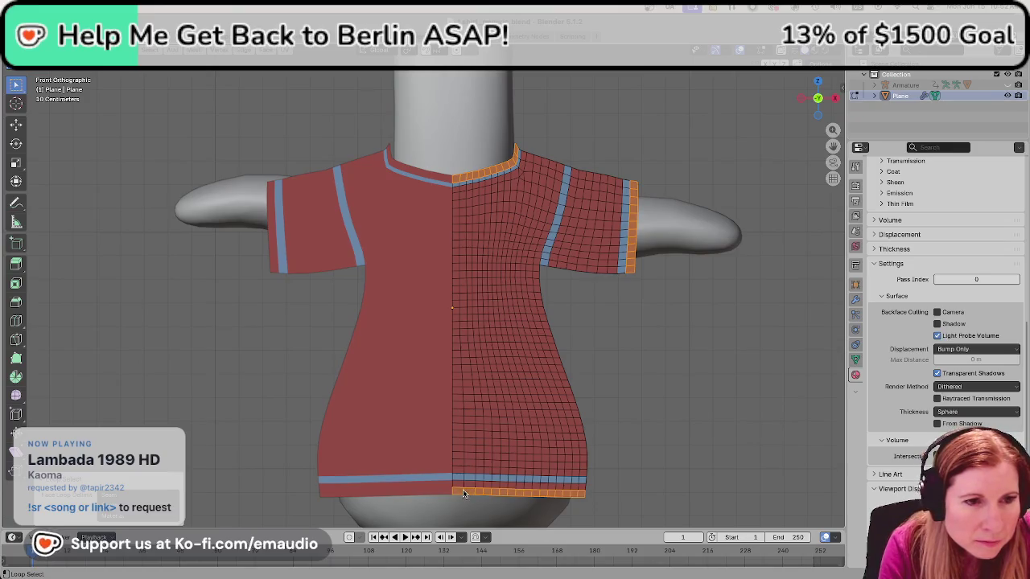
left_click(463, 483, "alt+shift")
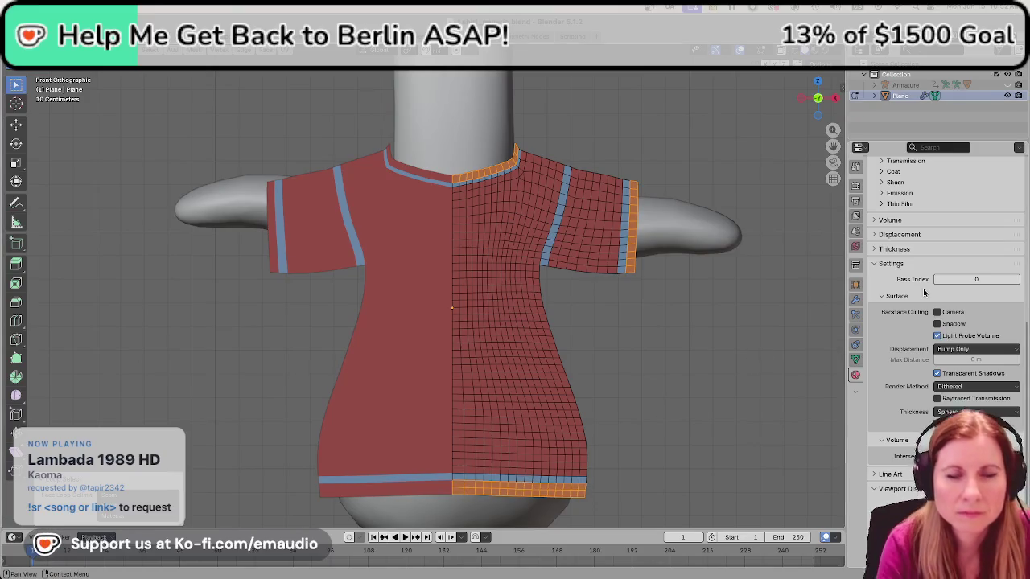
scroll(913, 290, "up", 5)
scroll(917, 234, "up", 5)
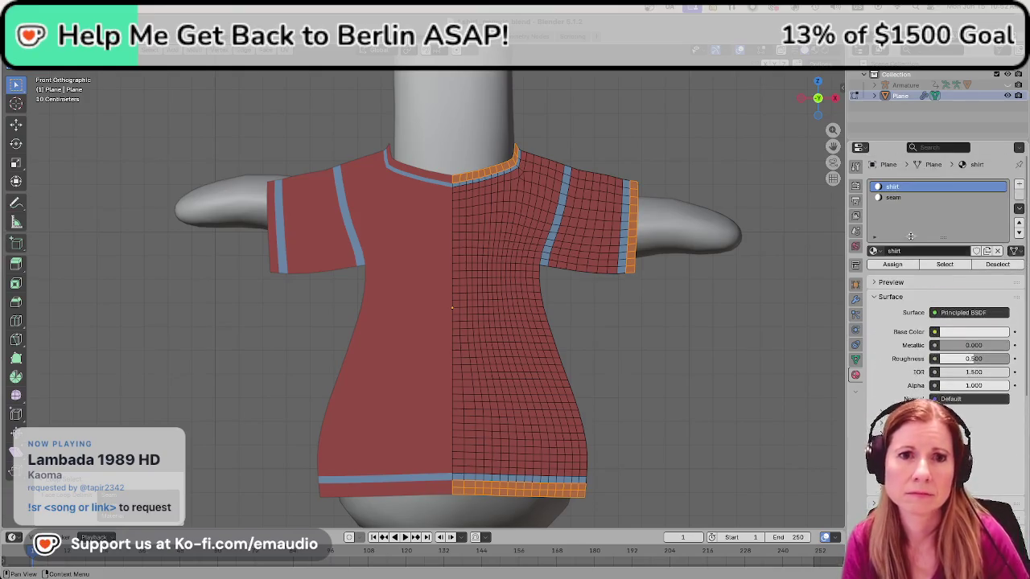
Add a material slot with new Material.001 and assign it to the selected trims.
left_click(1019, 187)
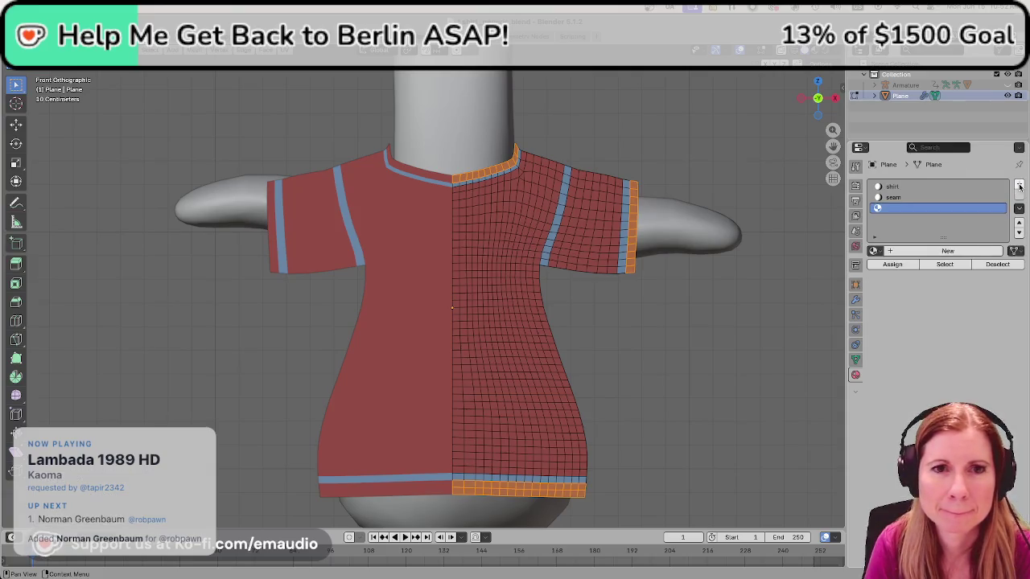
left_click(906, 251)
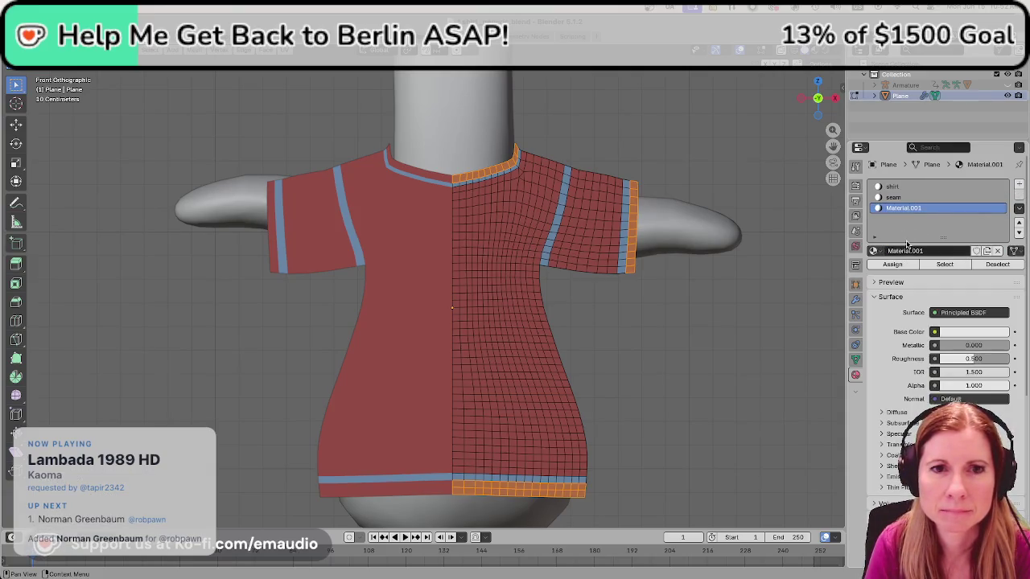
left_click(893, 265)
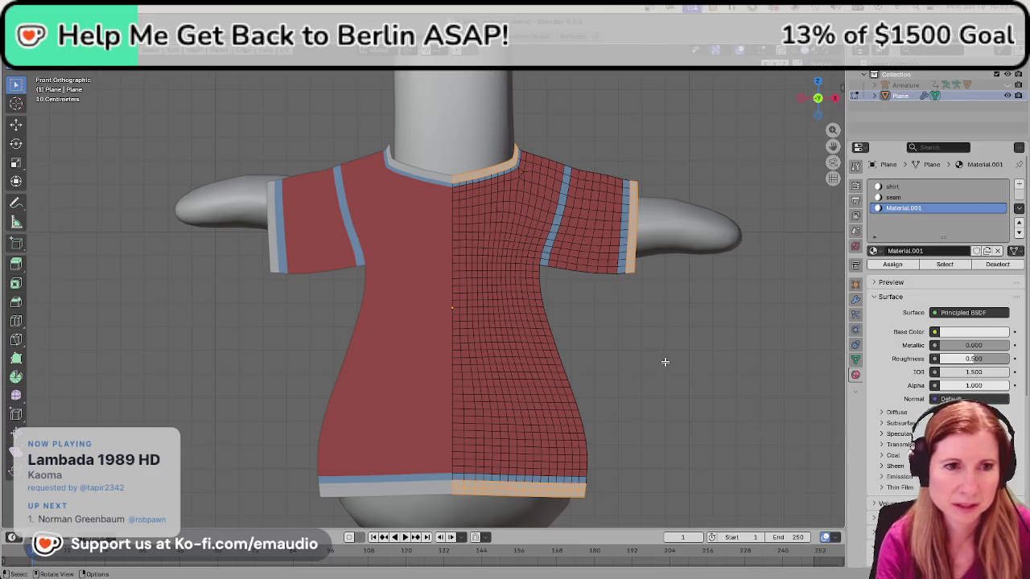
Save shirt_generic.blend with the light Material.001 trims.
key("ctrl+s")
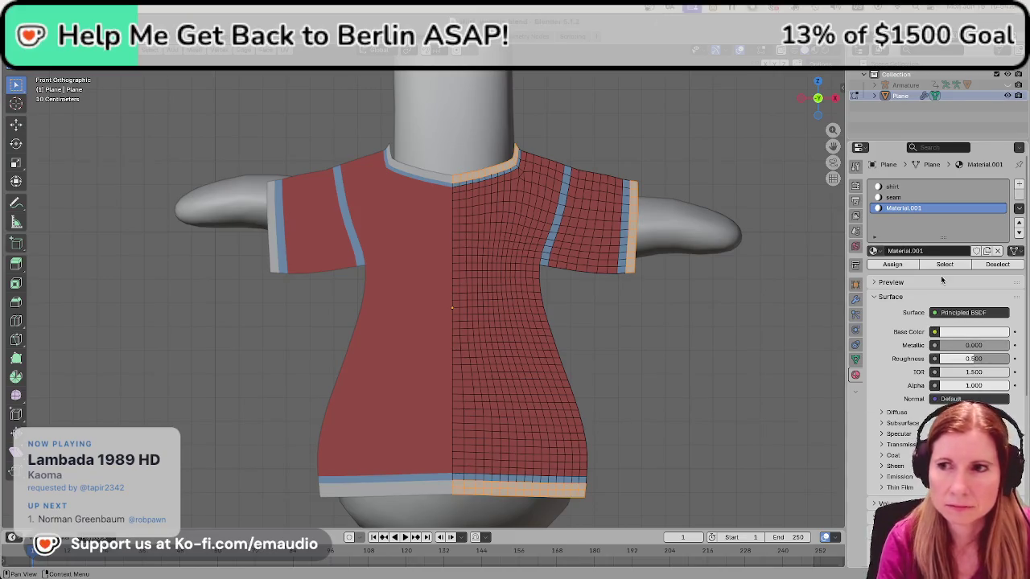
Darken Material.001's viewport colour to grey and save the file.
scroll(940, 275, "down", 5)
scroll(951, 352, "down", 4)
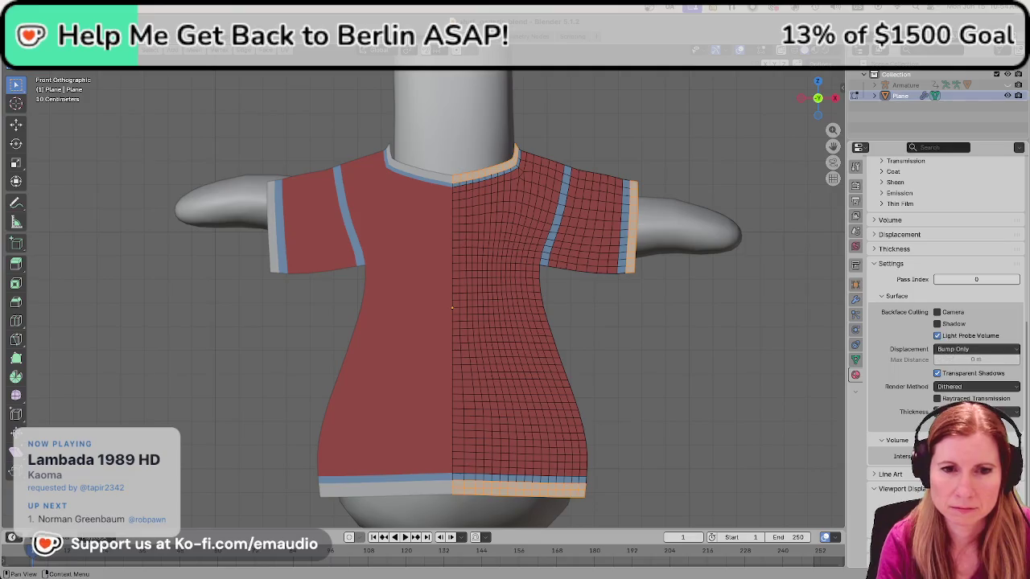
left_click(974, 412)
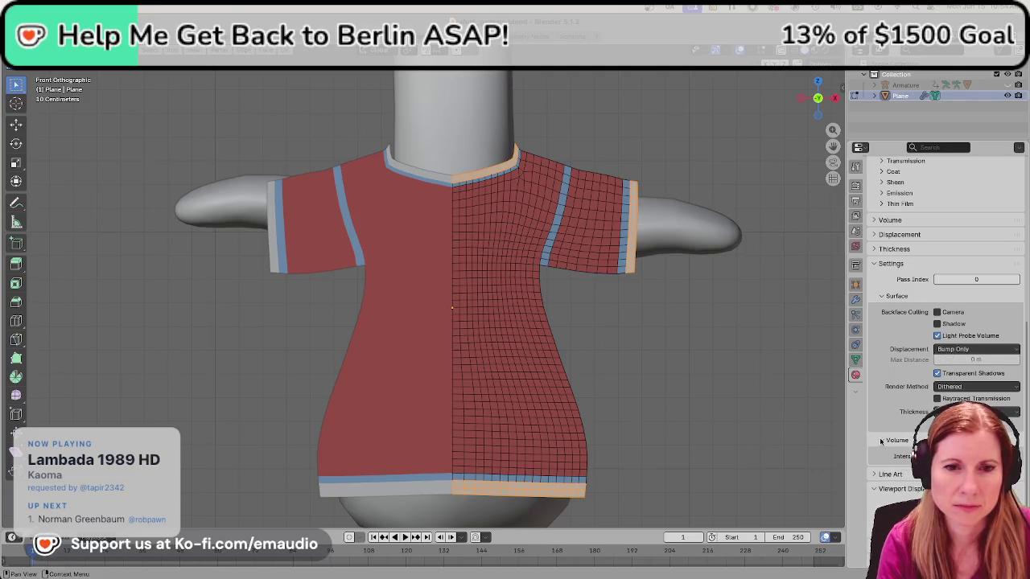
left_click(962, 423)
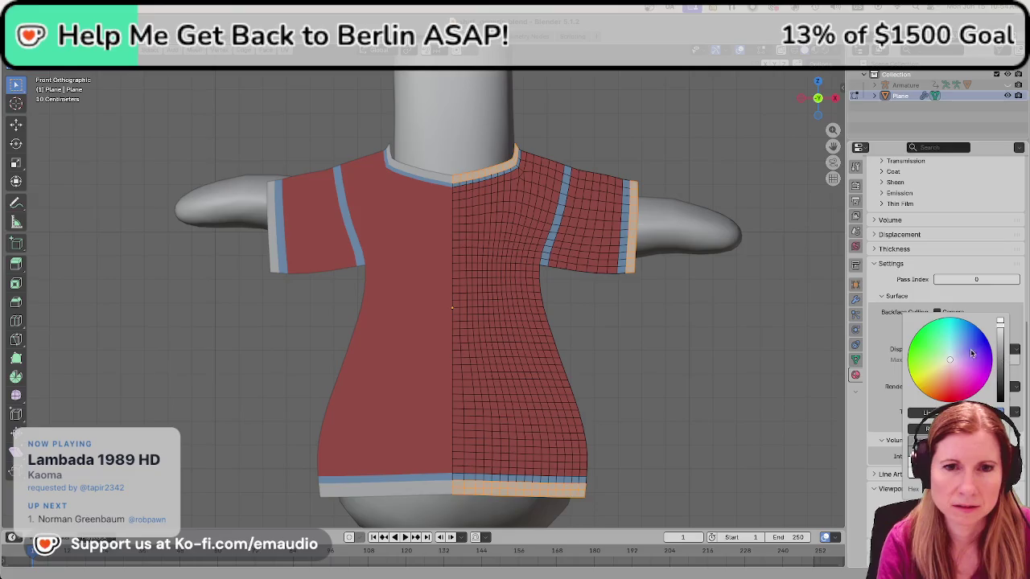
left_click_drag(1001, 325, 1000, 344)
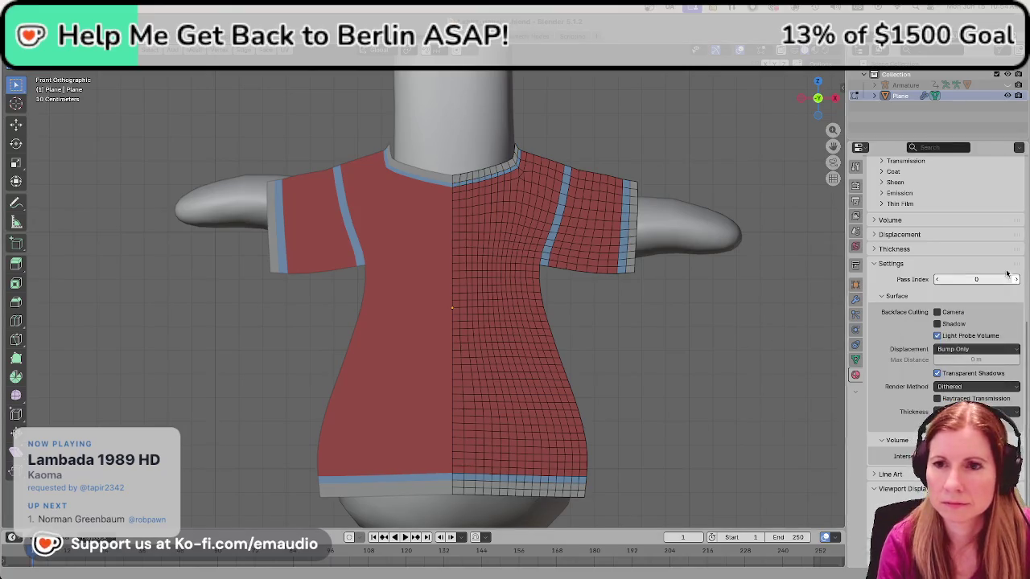
key("ctrl+s")
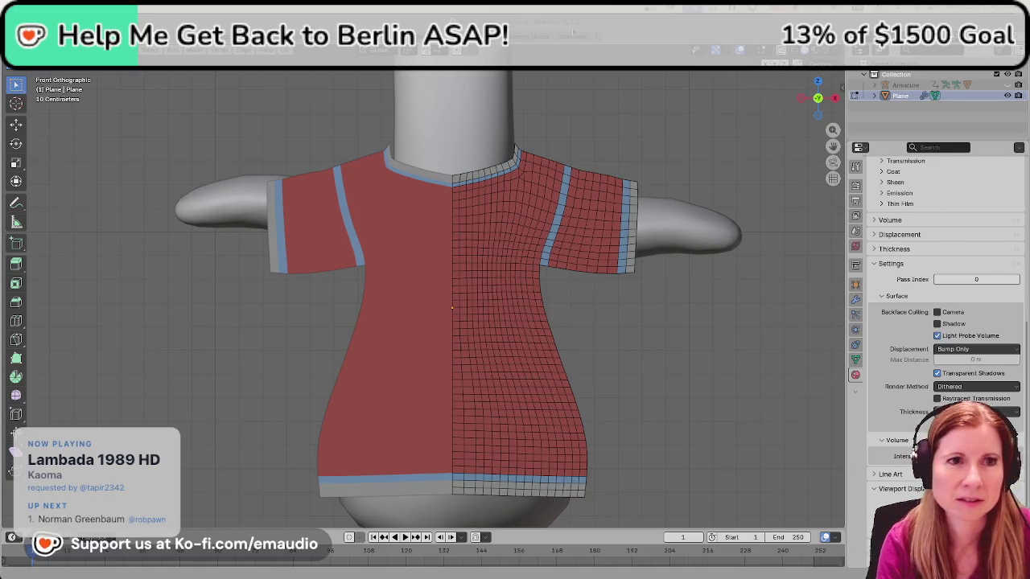
Select the shirt plane, view it from the right, and shift it along Y.
left_click(517, 360)
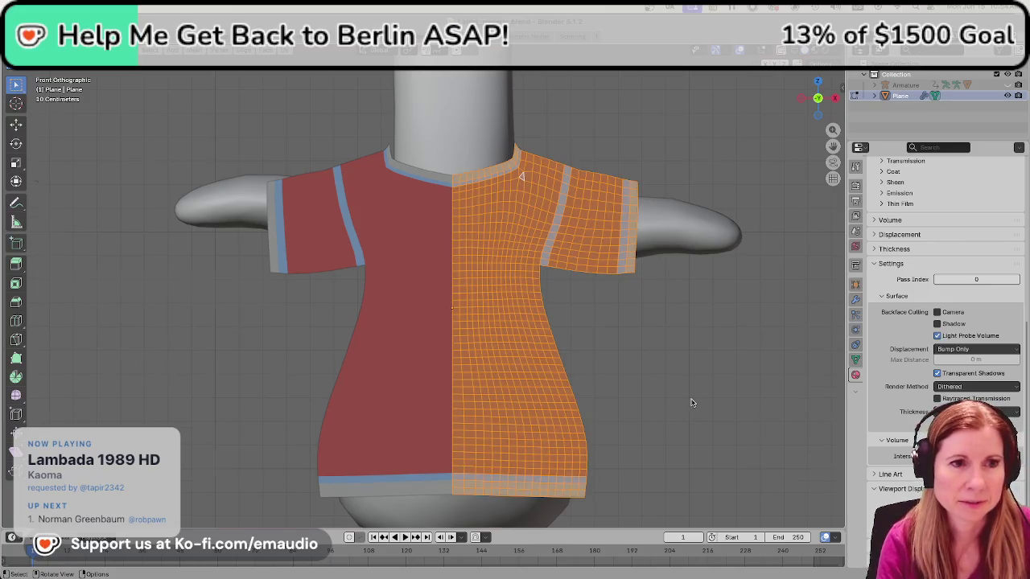
key("KP_Decimal")
scroll(690, 399, "down", 3)
scroll(690, 396, "down", 3)
key("KP_3")
scroll(386, 262, "down", 1)
scroll(315, 277, "down", 2)
scroll(315, 276, "down", 1)
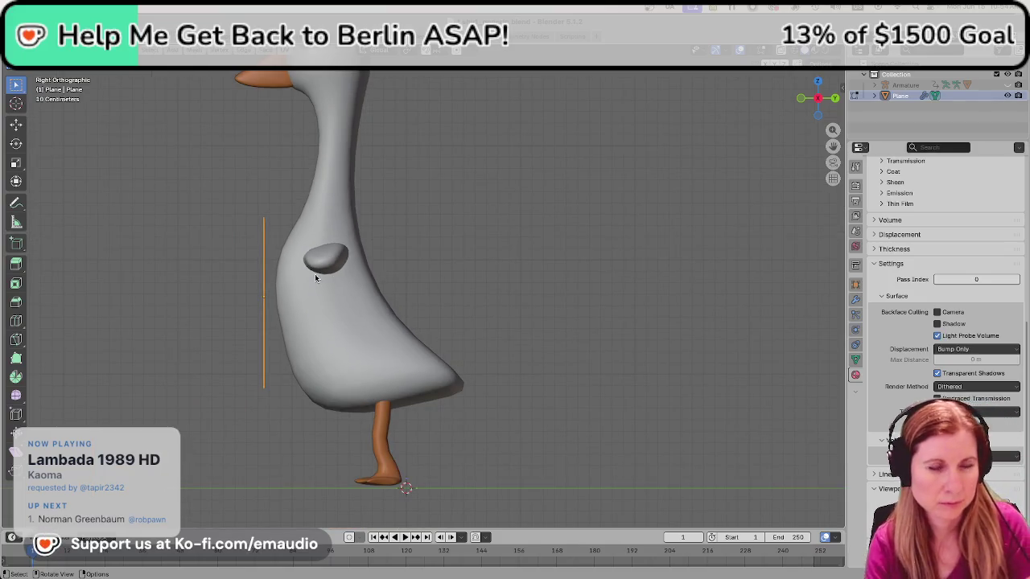
key("g")
key("y")
left_click(321, 274)
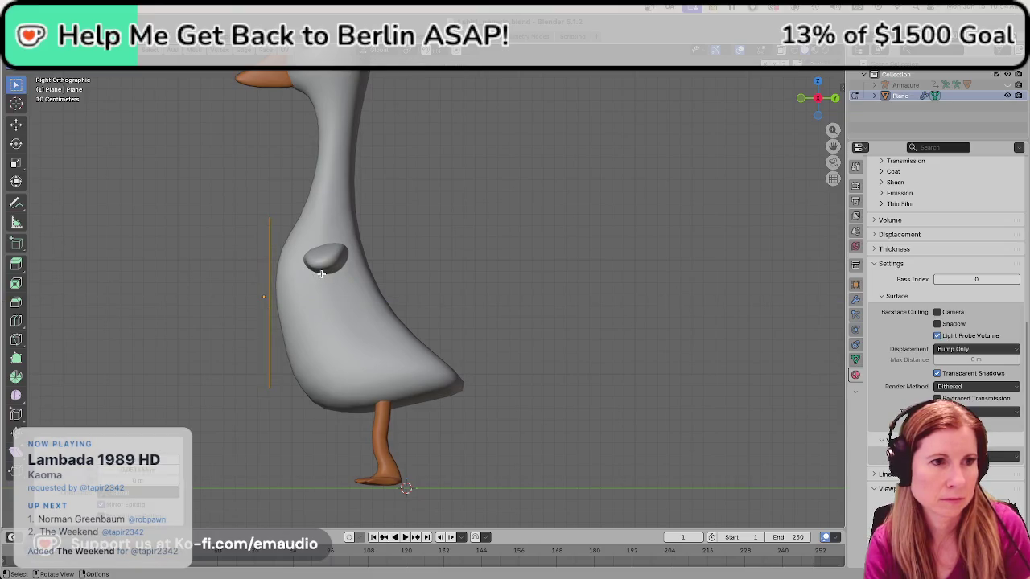
Set the shirt plane's origin to its geometry in Object mode and save.
right_click(275, 281)
key("Escape")
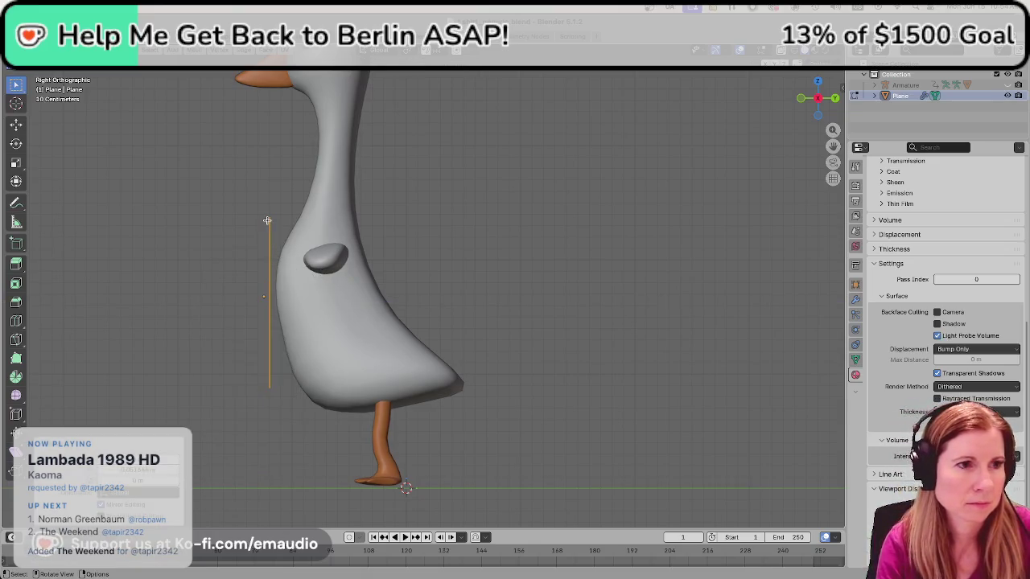
key("Tab")
right_click(268, 304)
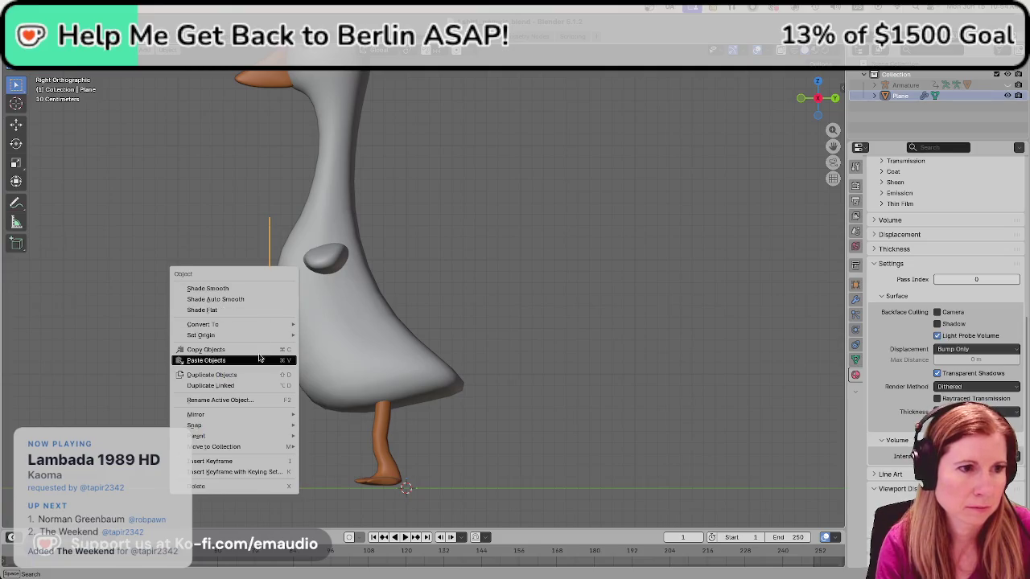
mouse_move(201, 335)
left_click(322, 346)
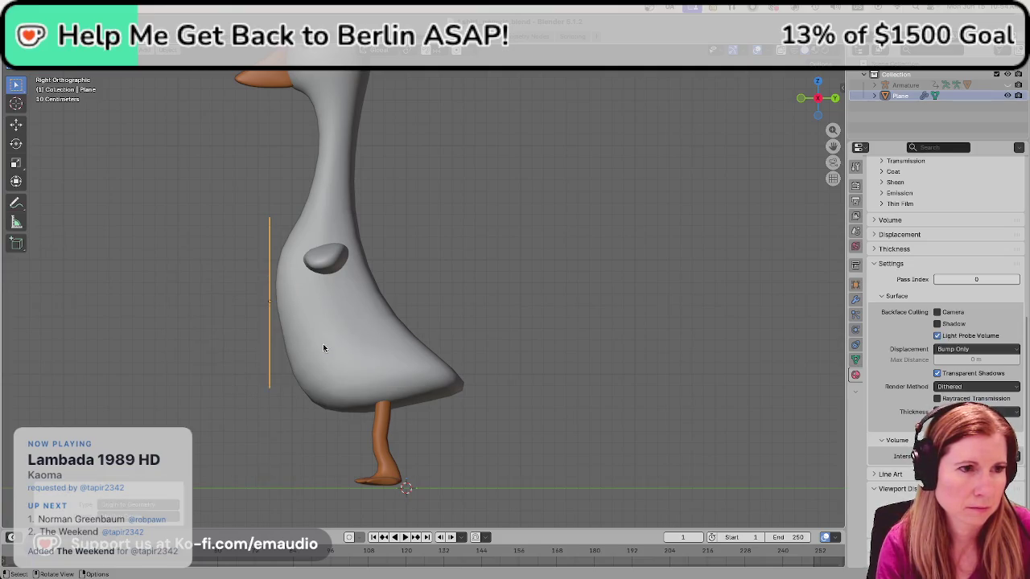
key("ctrl+s")
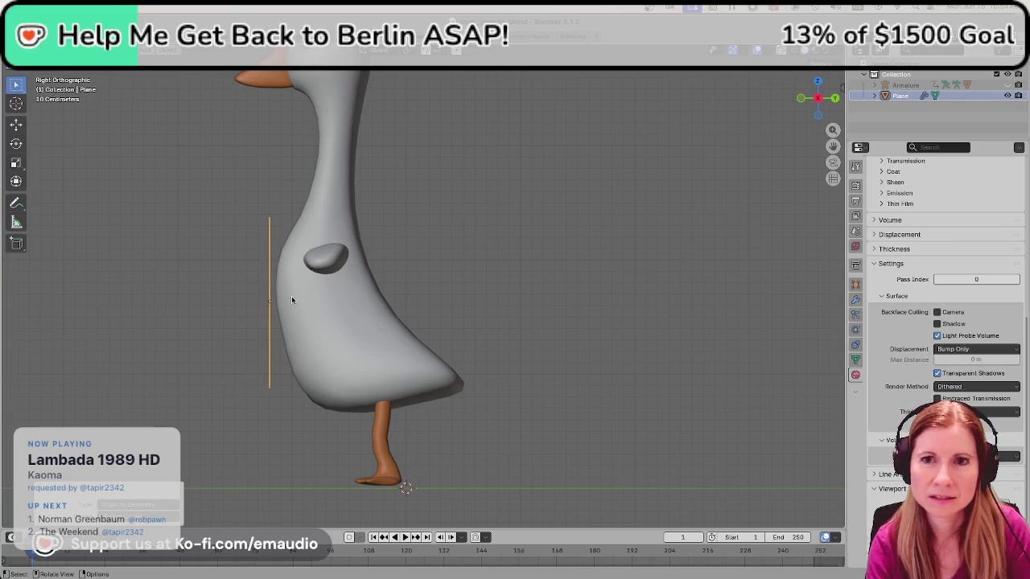
key("Tab")
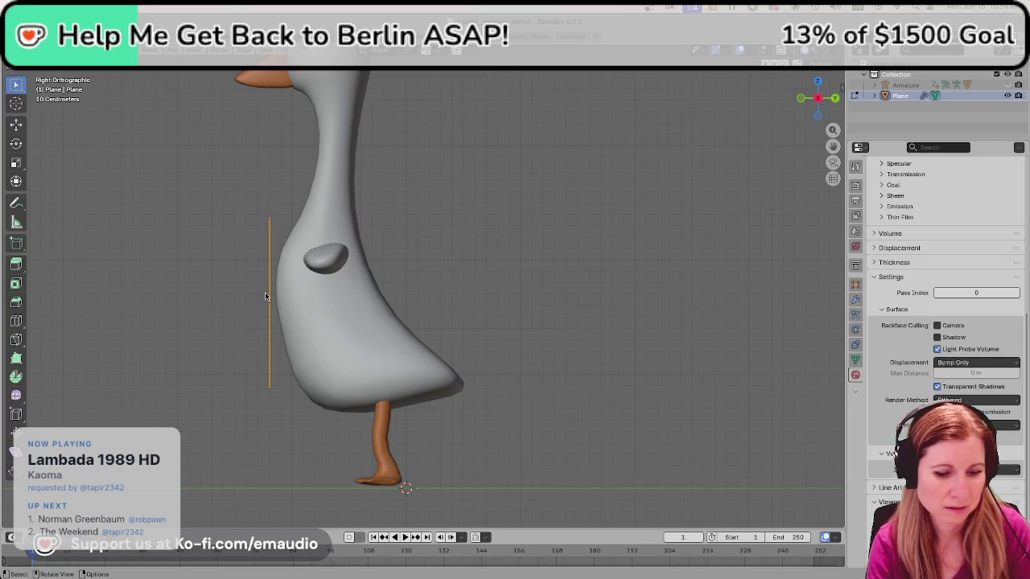
Pull the shirt panel's edge back along Y through the goose's torso.
key("g")
key("y")
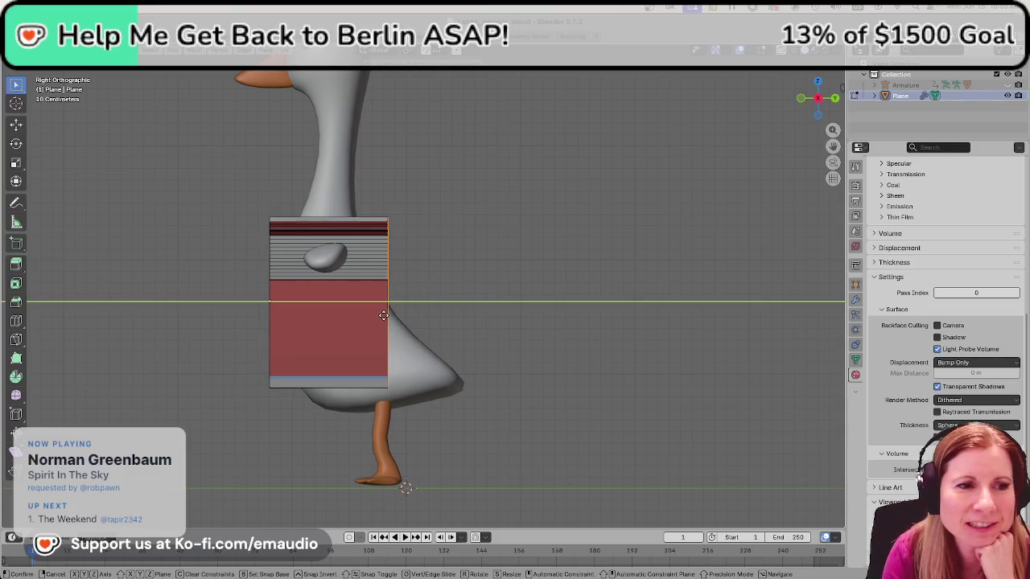
left_click_drag(383, 315, 401, 322)
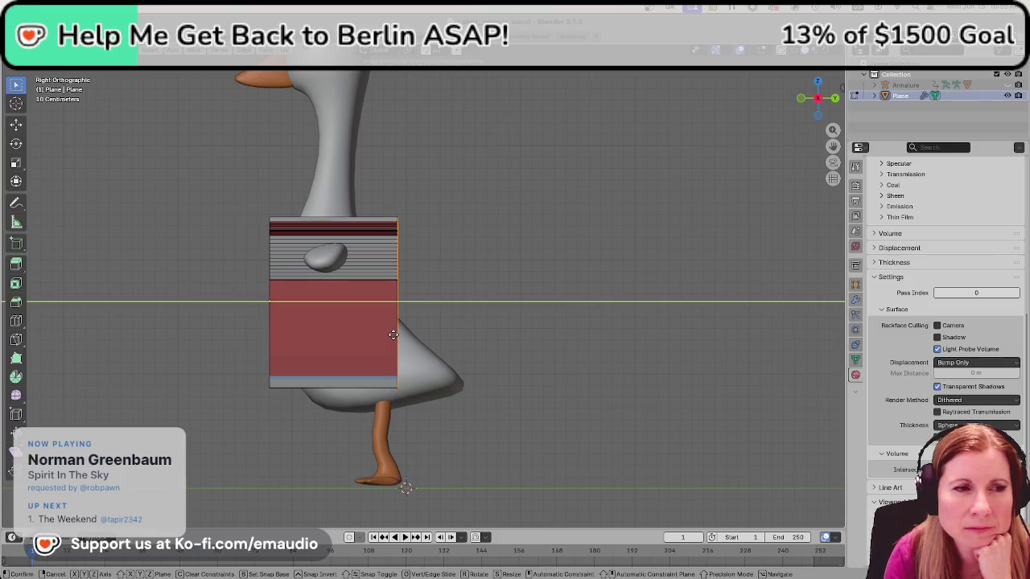
left_click(393, 335)
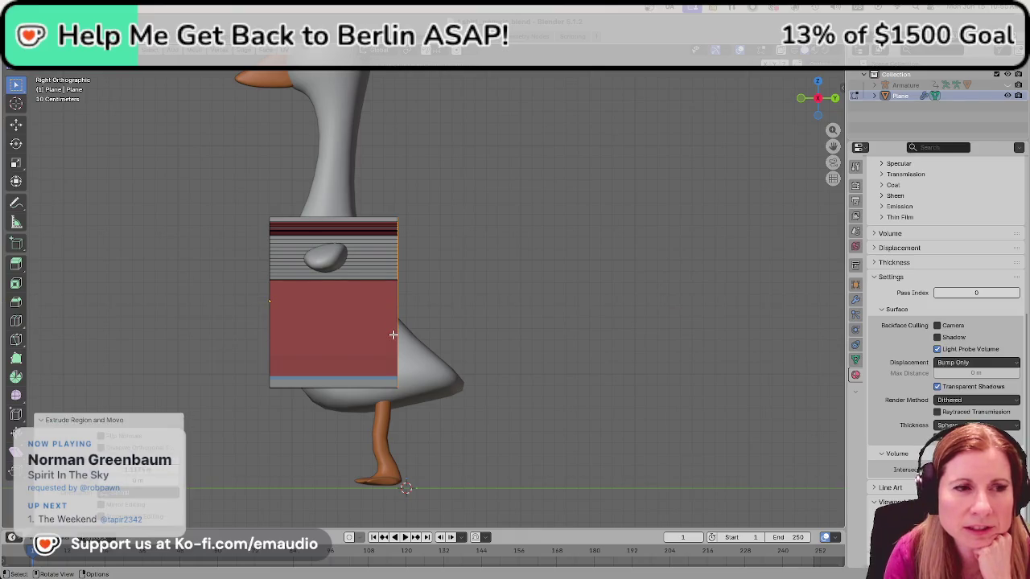
middle_click_drag(176, 341, 344, 326)
scroll(344, 325, "down", 5)
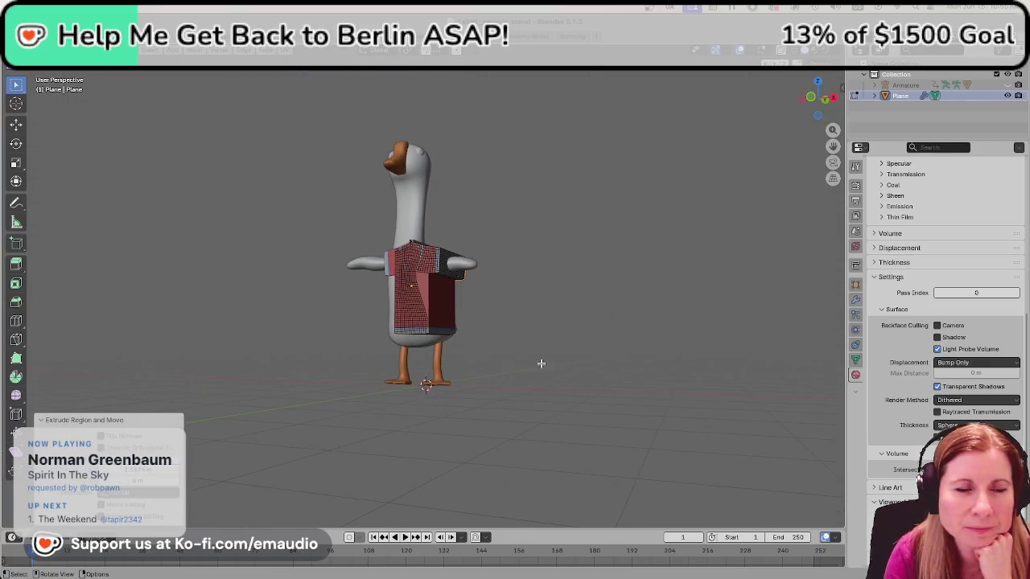
Inspect the goose from the side and undo the panel's side extrusion.
mouse_move(558, 361)
middle_mouse_down()
mouse_move(457, 431)
mouse_move(391, 414)
mouse_move(354, 372)
mouse_move(412, 370)
mouse_move(399, 370)
middle_mouse_up()
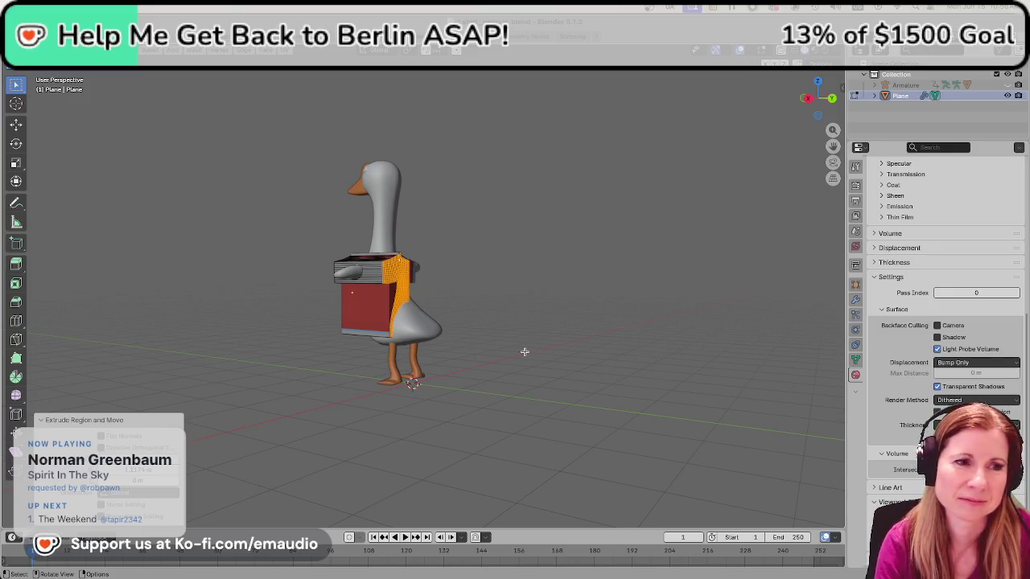
scroll(516, 352, "up", 3)
scroll(515, 354, "up", 1)
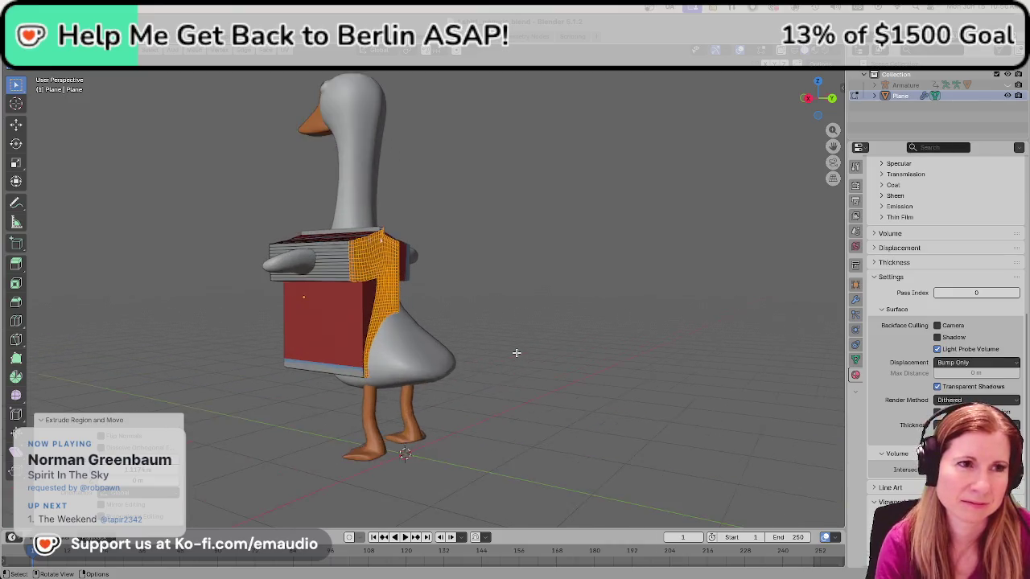
scroll(513, 358, "up", 2)
scroll(519, 381, "down", 3)
middle_click_drag(515, 384, 566, 372)
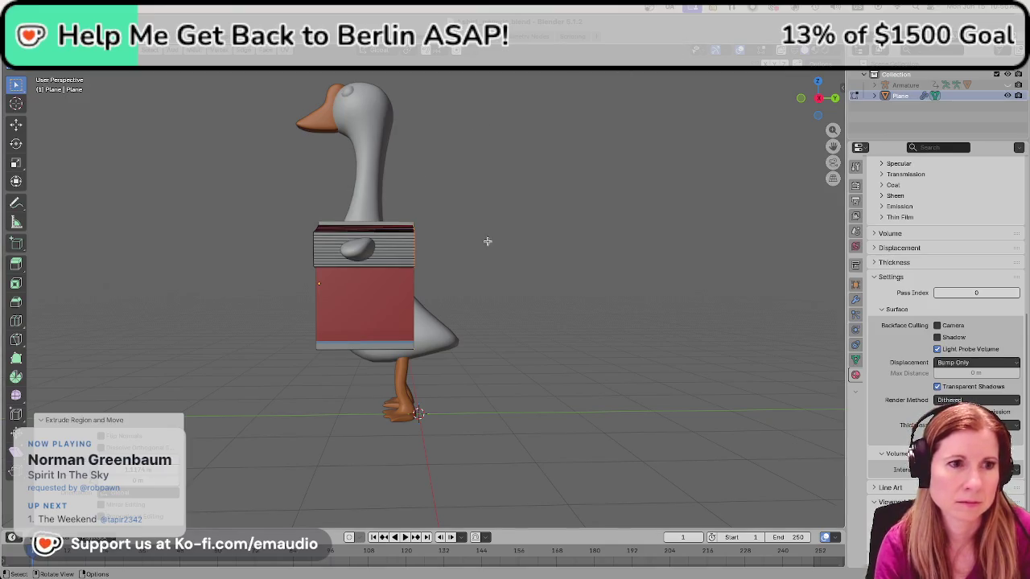
key("ctrl+z")
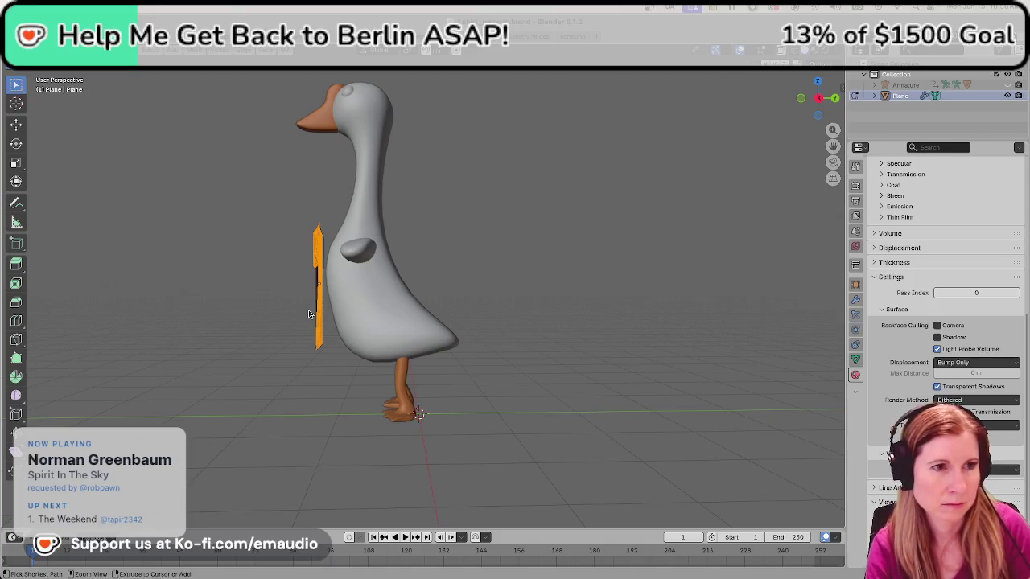
Re-extrude the panel edge so it wraps further around the goose's body.
key("Tab")
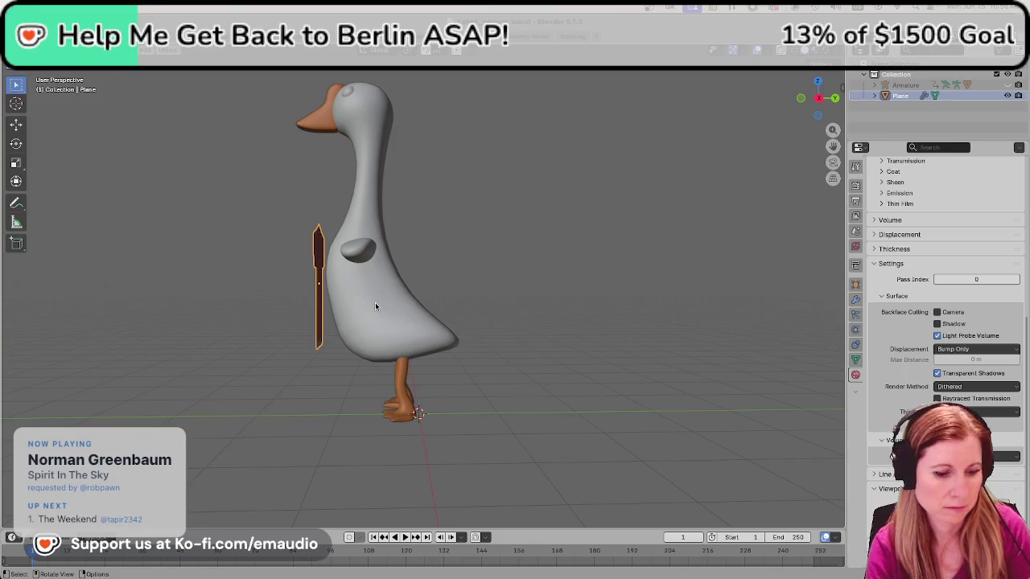
key("Tab")
key("e")
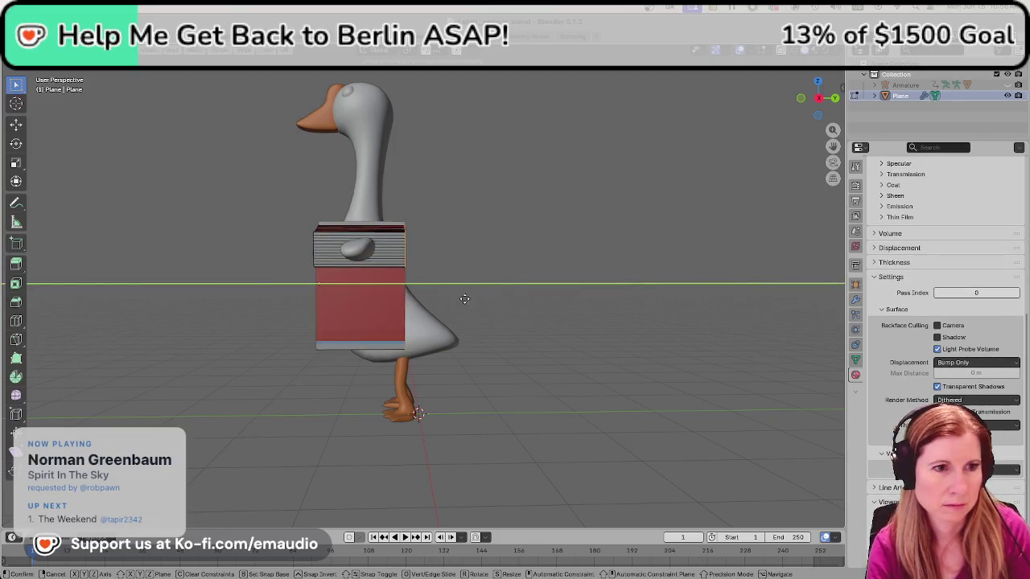
left_click(485, 296)
mouse_move(485, 295)
middle_mouse_down()
mouse_move(492, 351)
mouse_move(534, 345)
middle_mouse_up()
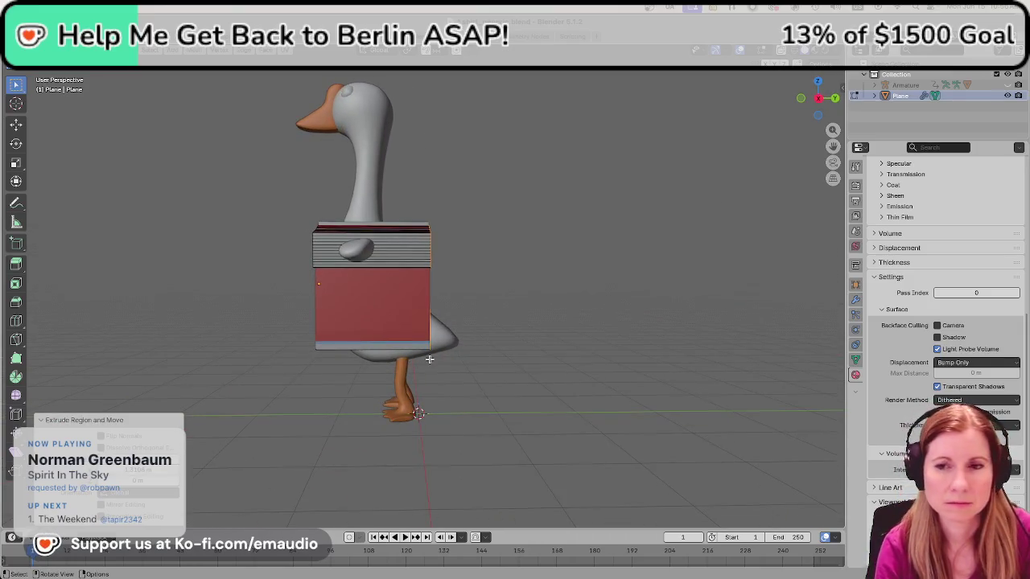
scroll(455, 369, "down", 3)
Save the goose-and-shirt project as shirt_generic.blend from an angled front view.
mouse_move(324, 358)
middle_mouse_down()
mouse_move(453, 352)
mouse_move(467, 341)
middle_mouse_up()
scroll(494, 327, "up", 5)
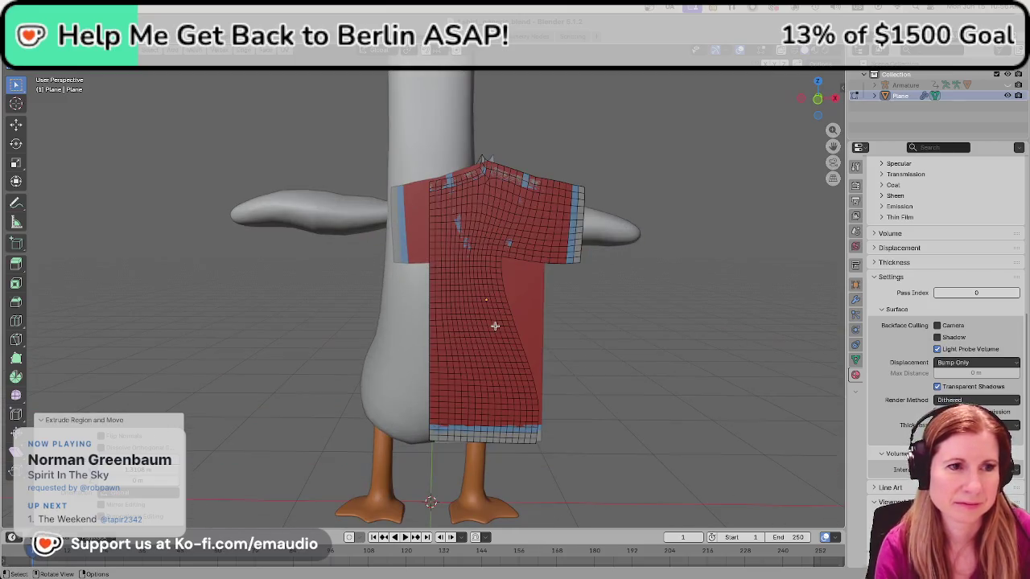
key("ctrl+s")
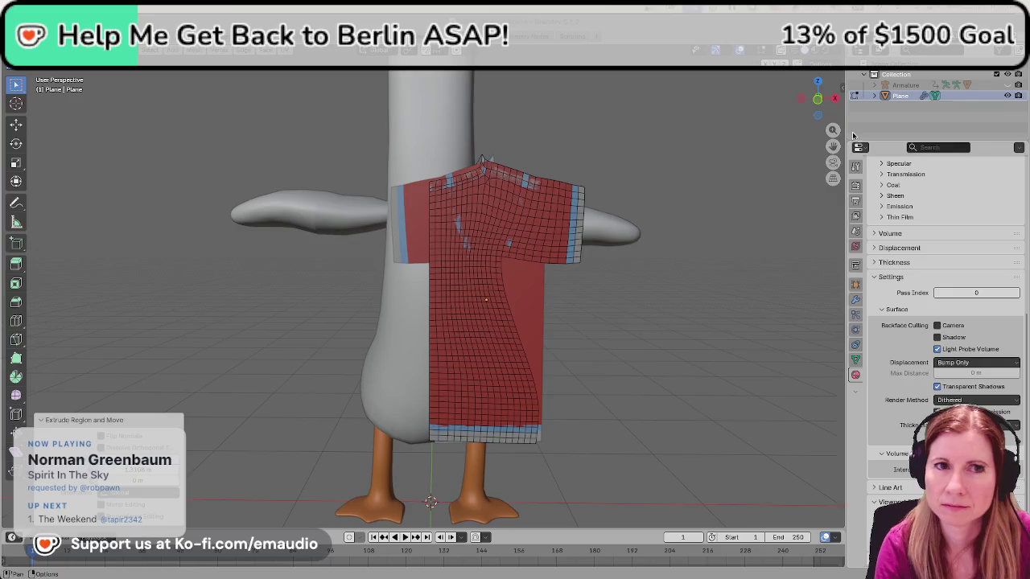
Enable Face Orientation colouring and Display Normals face lines on the shirt mesh.
left_click(771, 52)
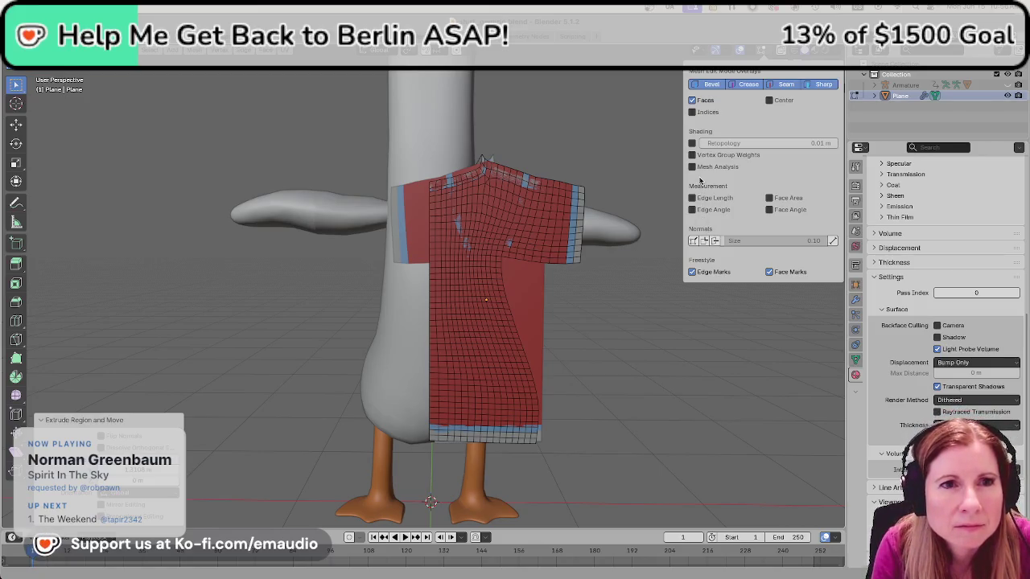
left_click(738, 50)
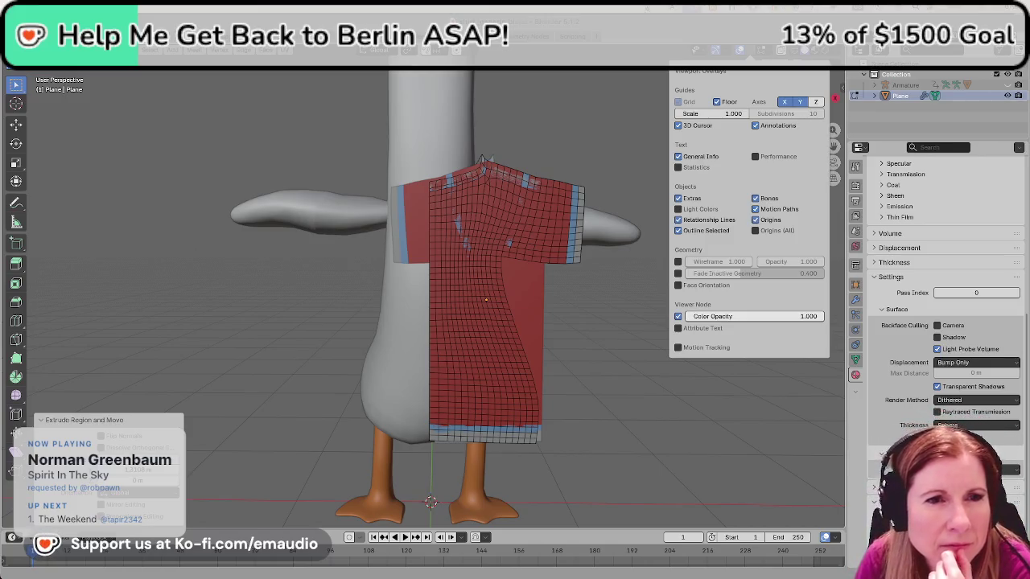
left_click(678, 286)
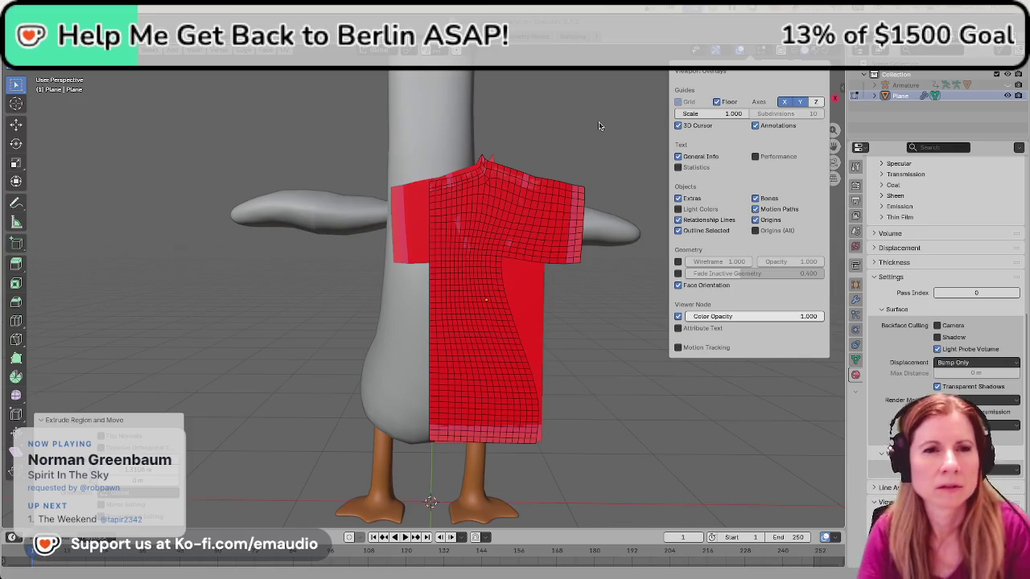
left_click(766, 50)
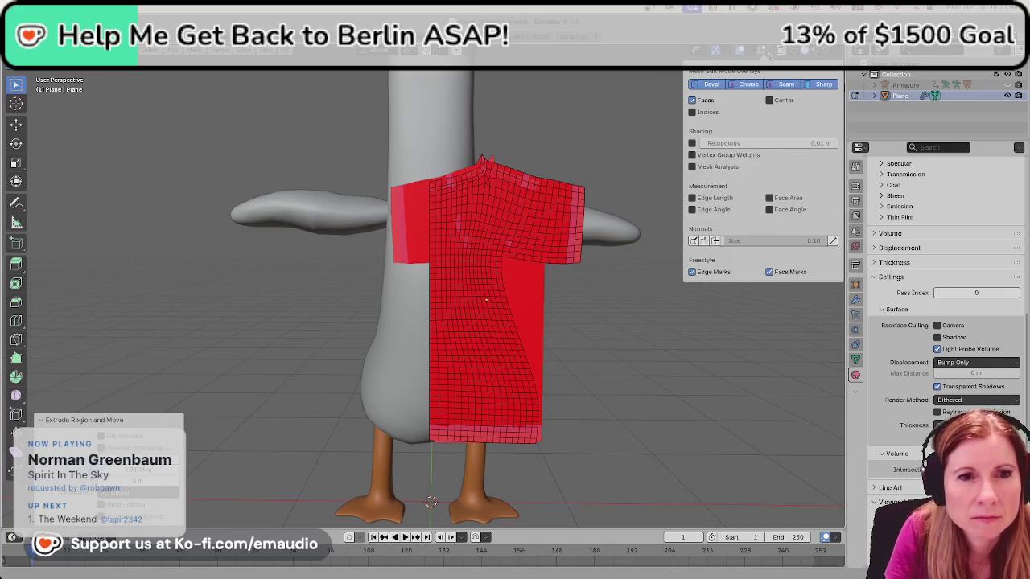
left_click(713, 241)
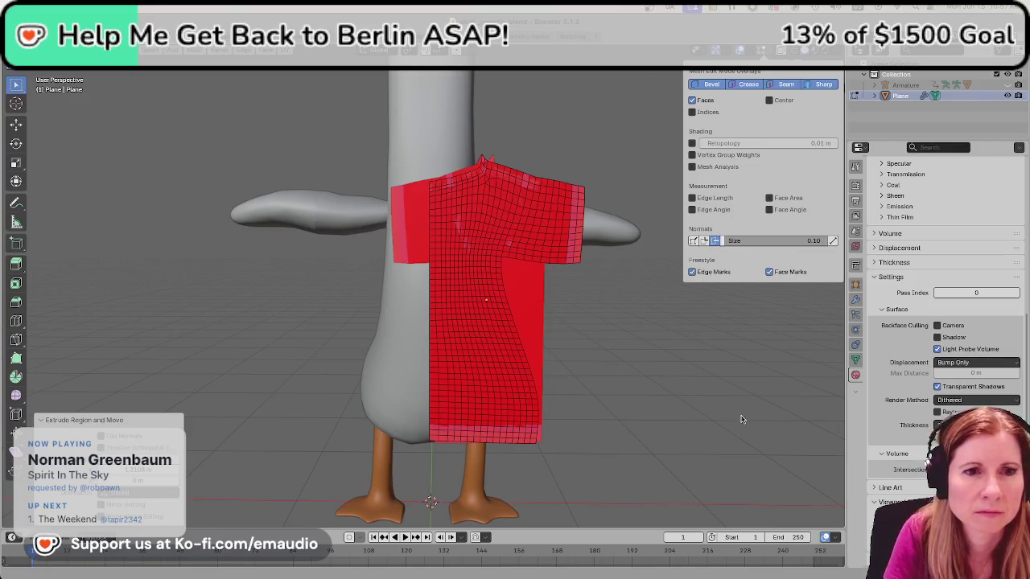
mouse_move(745, 372)
middle_mouse_down()
mouse_move(673, 381)
mouse_move(698, 381)
middle_mouse_up()
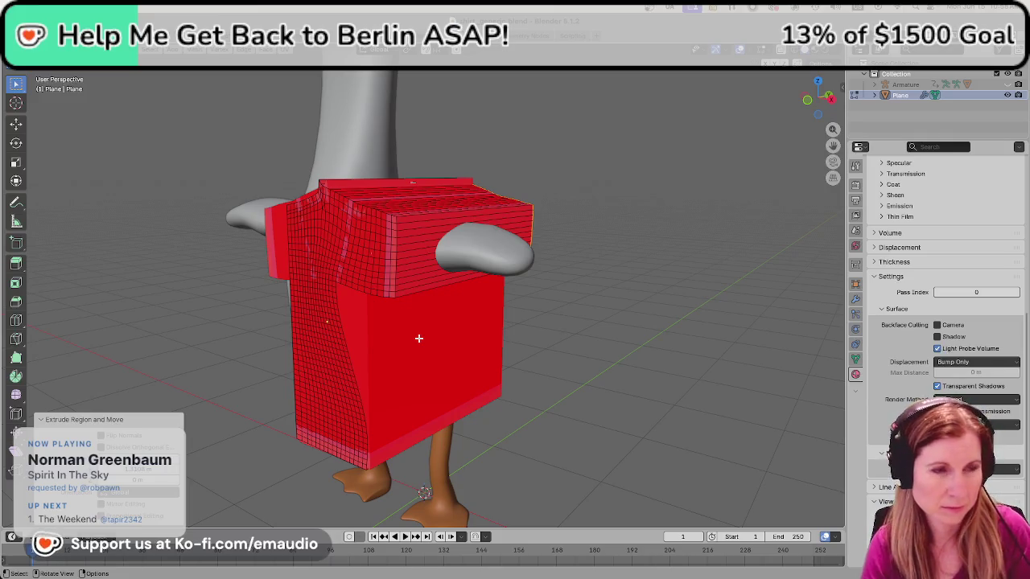
Flip the shirt's face normals, then Recalculate Outside so they all face outward.
key("ctrl+n")
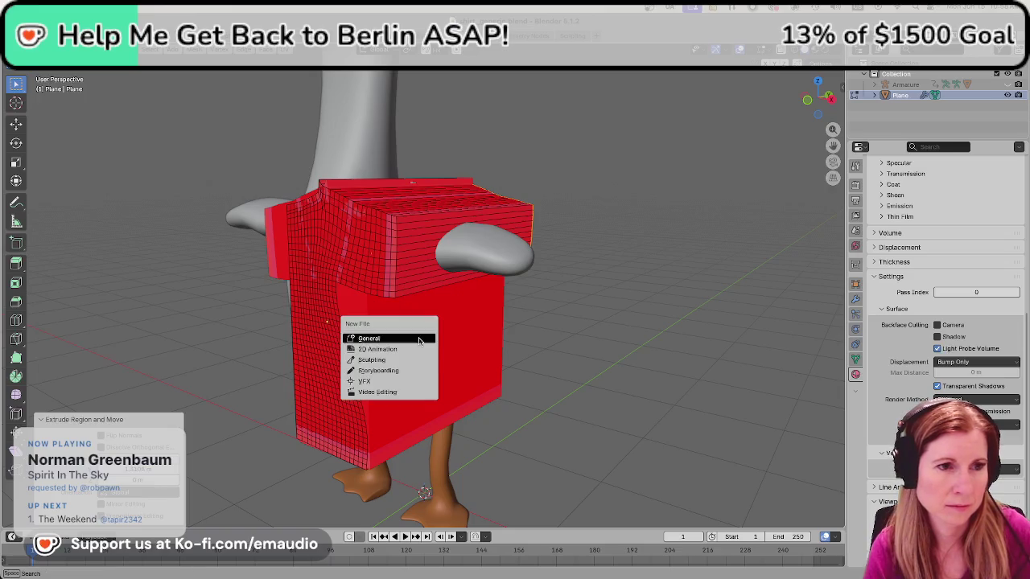
key("Escape")
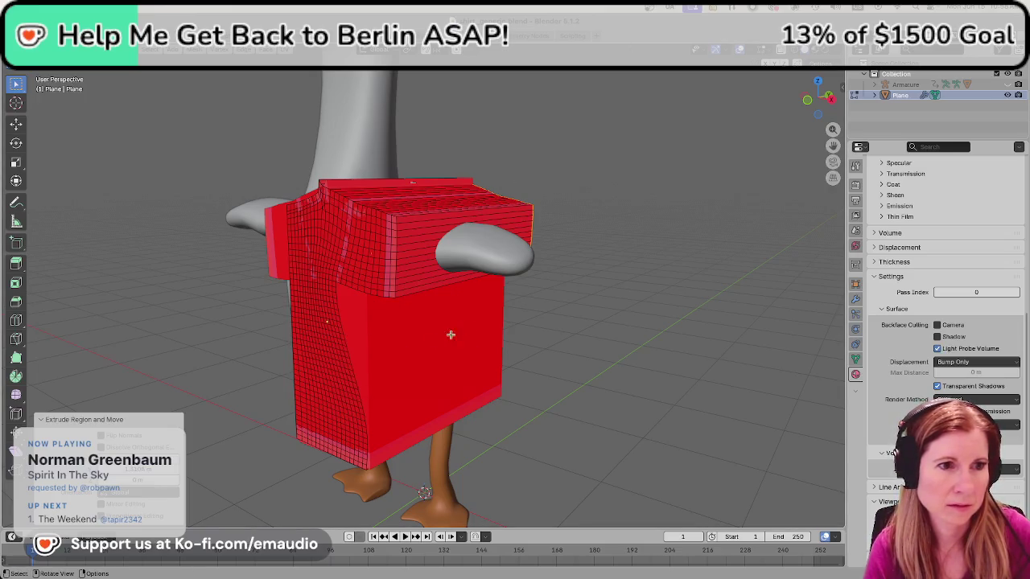
key("alt+n")
left_click(438, 342)
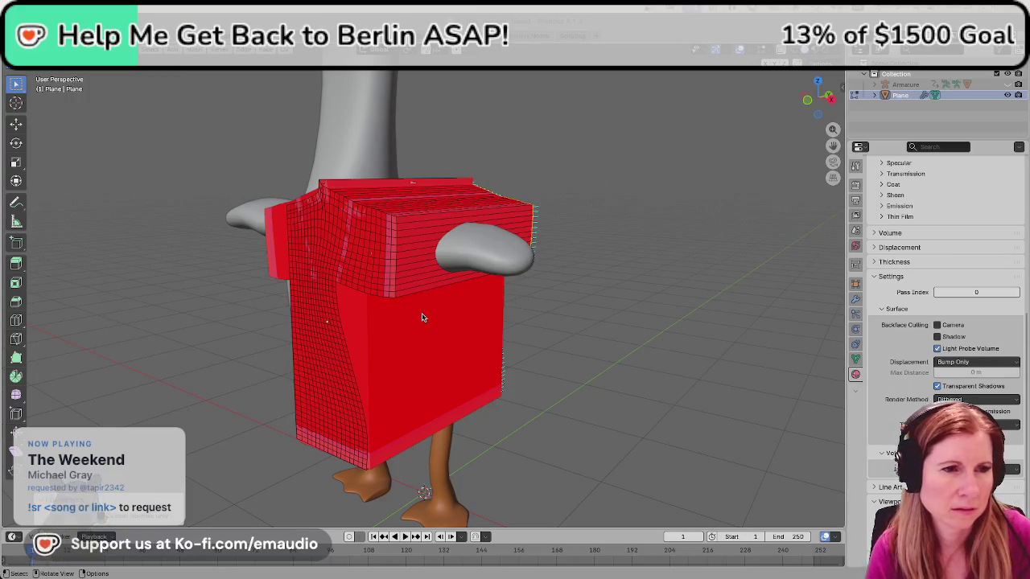
key("alt+n")
left_click(380, 363)
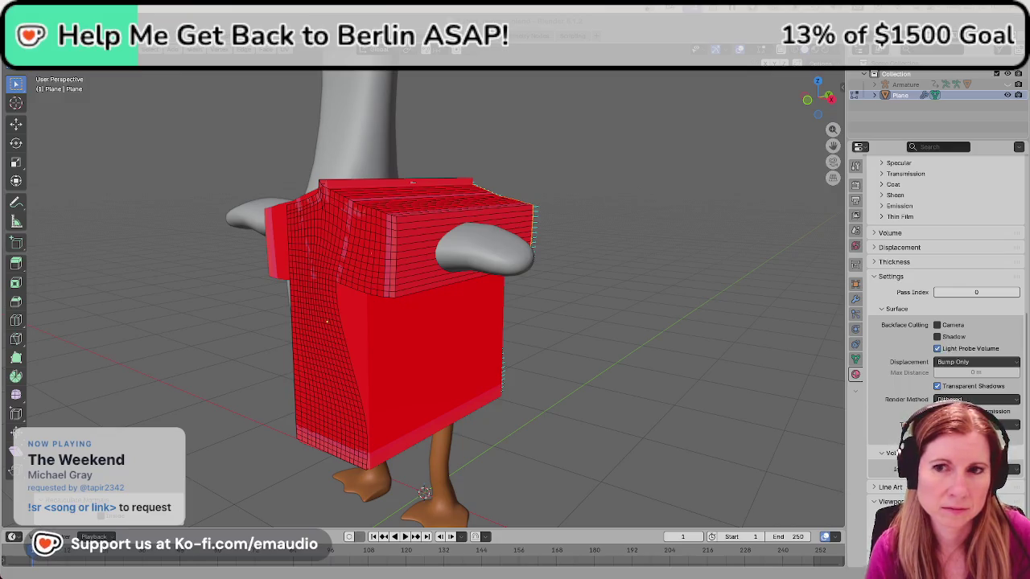
mouse_move(746, 328)
middle_mouse_down()
mouse_move(676, 338)
mouse_move(732, 331)
middle_mouse_up()
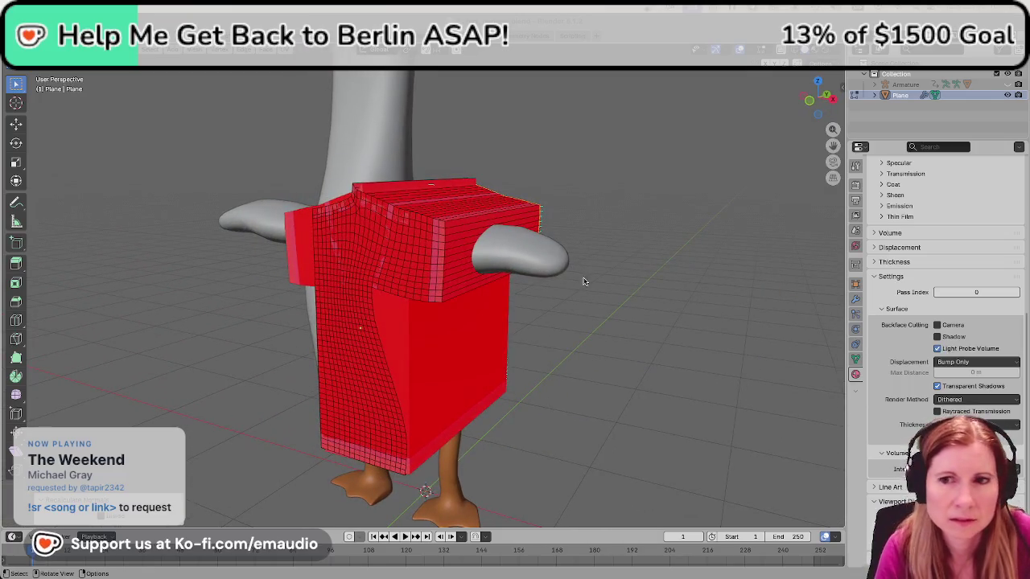
scroll(587, 281, "down", 4)
mouse_move(547, 301)
middle_mouse_down()
mouse_move(529, 351)
mouse_move(673, 276)
middle_mouse_up()
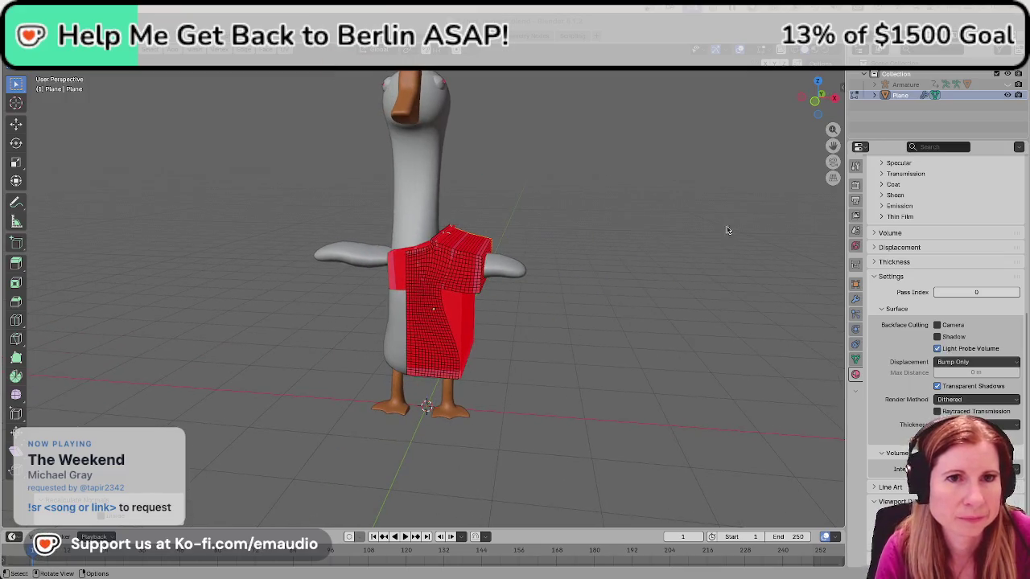
scroll(620, 338, "up", 2)
scroll(620, 338, "up", 1)
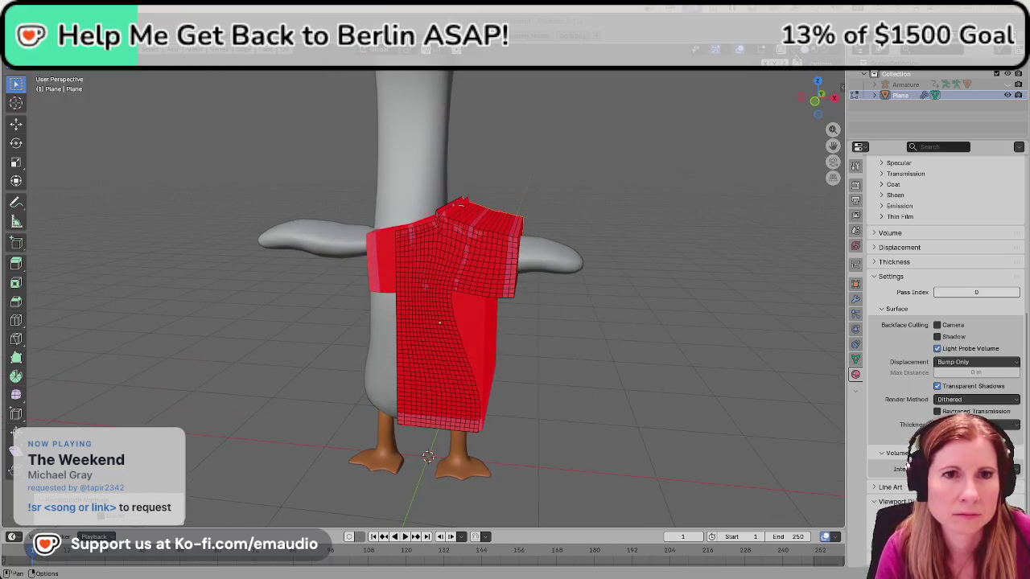
left_click(760, 50)
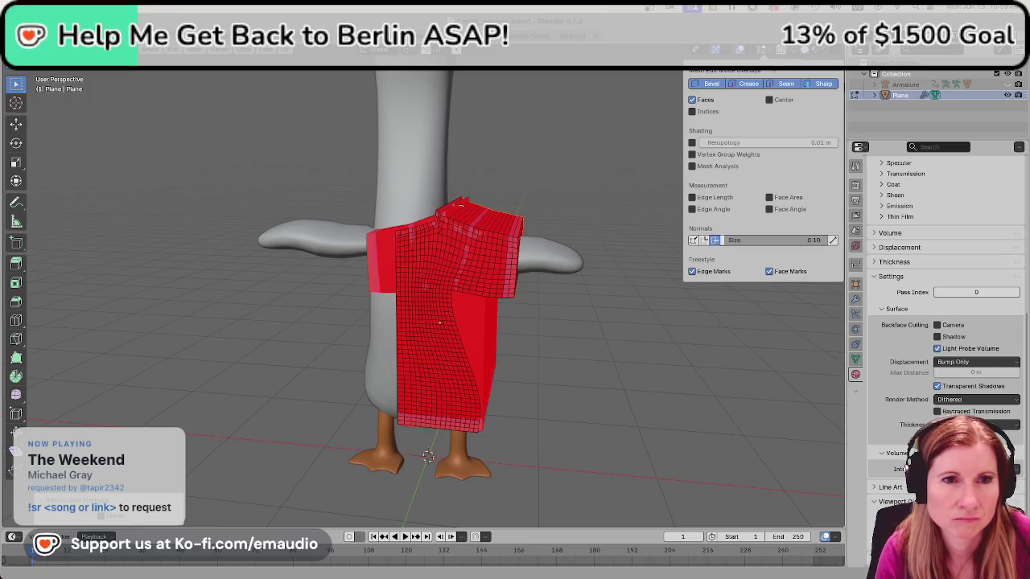
left_click(781, 49)
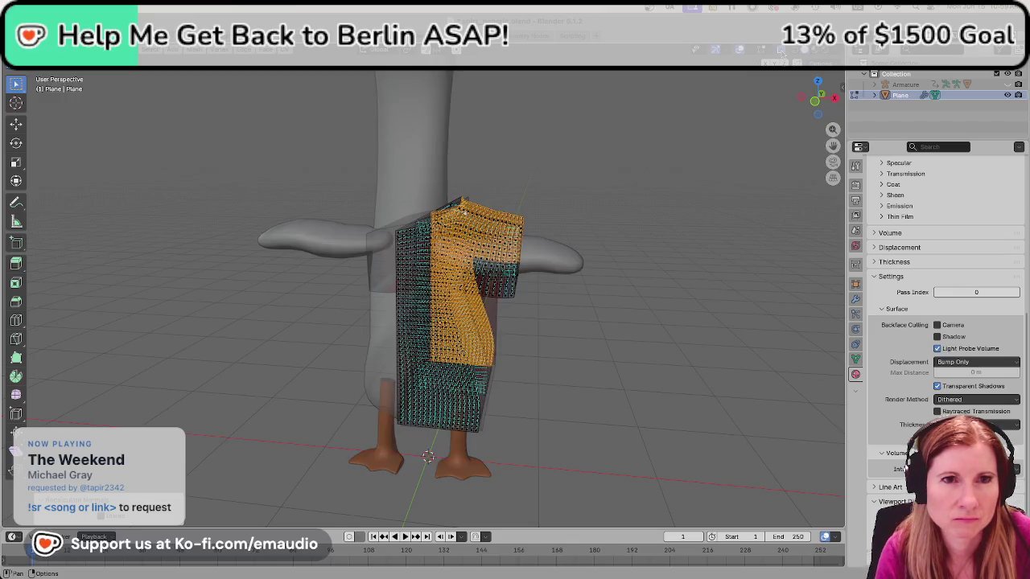
left_click(781, 50)
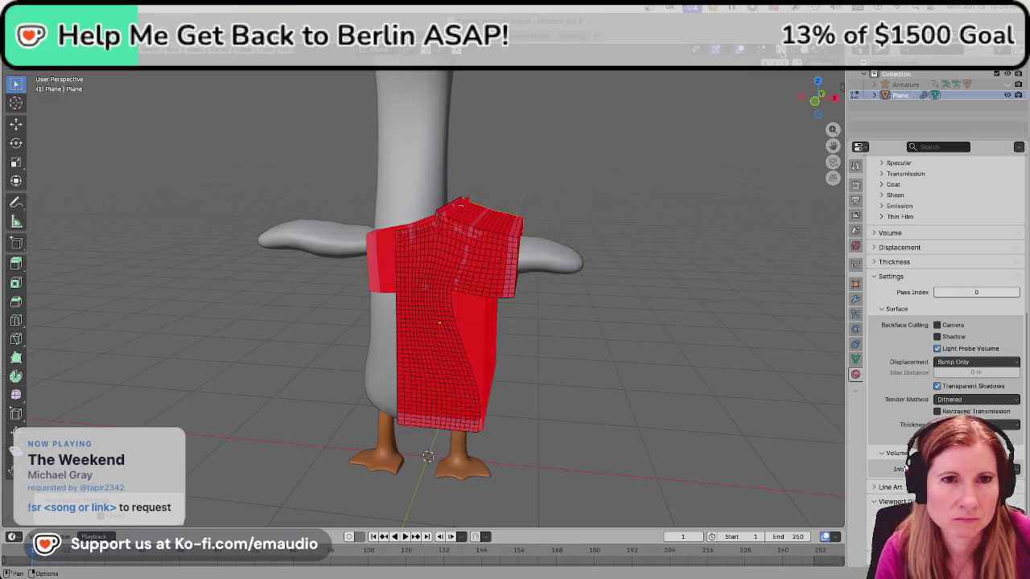
left_click(781, 50)
scroll(636, 317, "up", 3)
mouse_move(682, 301)
middle_mouse_down()
mouse_move(590, 314)
mouse_move(618, 331)
mouse_move(665, 315)
mouse_move(689, 287)
mouse_move(610, 258)
mouse_move(622, 282)
mouse_move(599, 206)
mouse_move(616, 253)
middle_mouse_up()
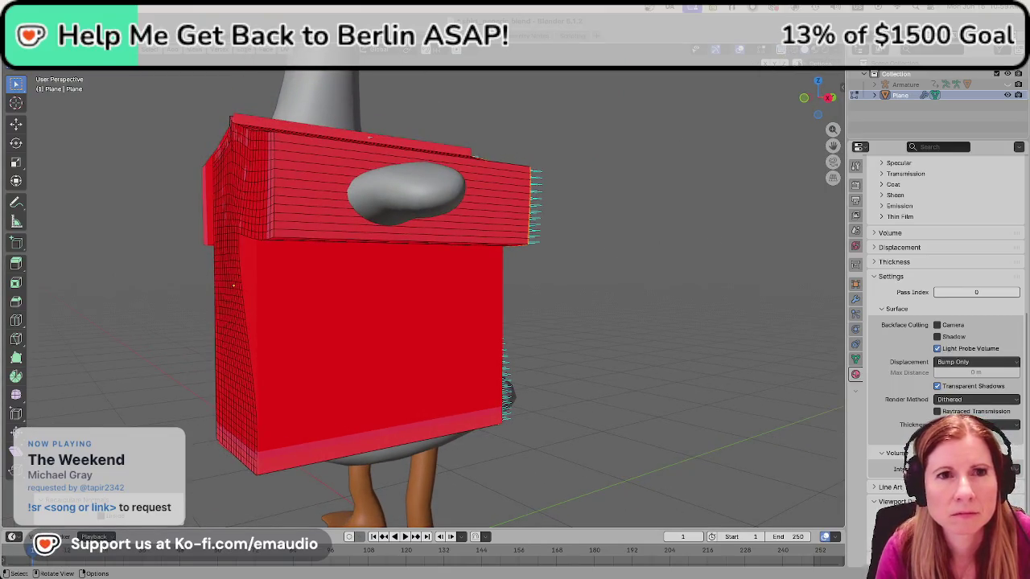
left_click(770, 51)
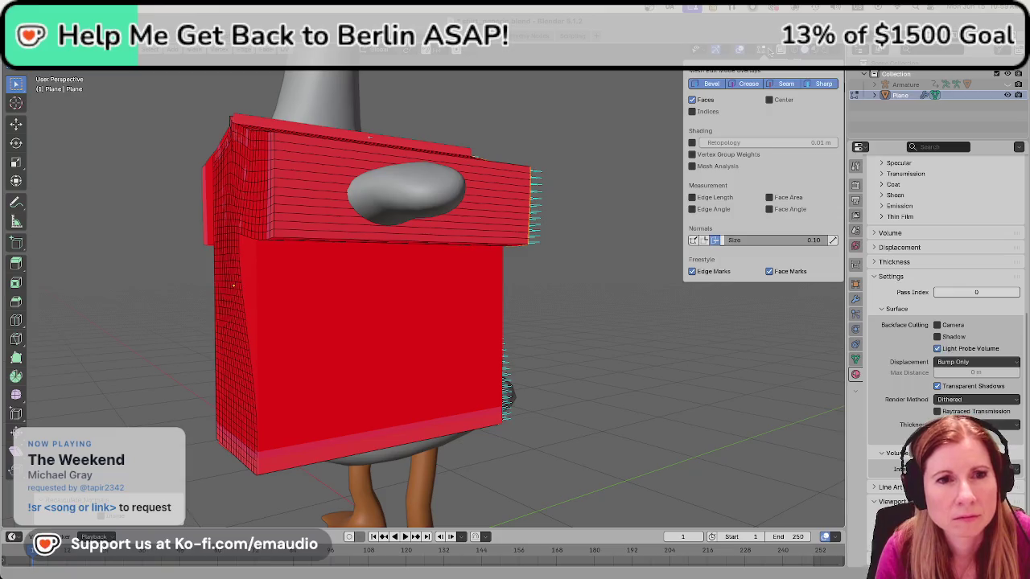
left_click(715, 240)
left_click(715, 241)
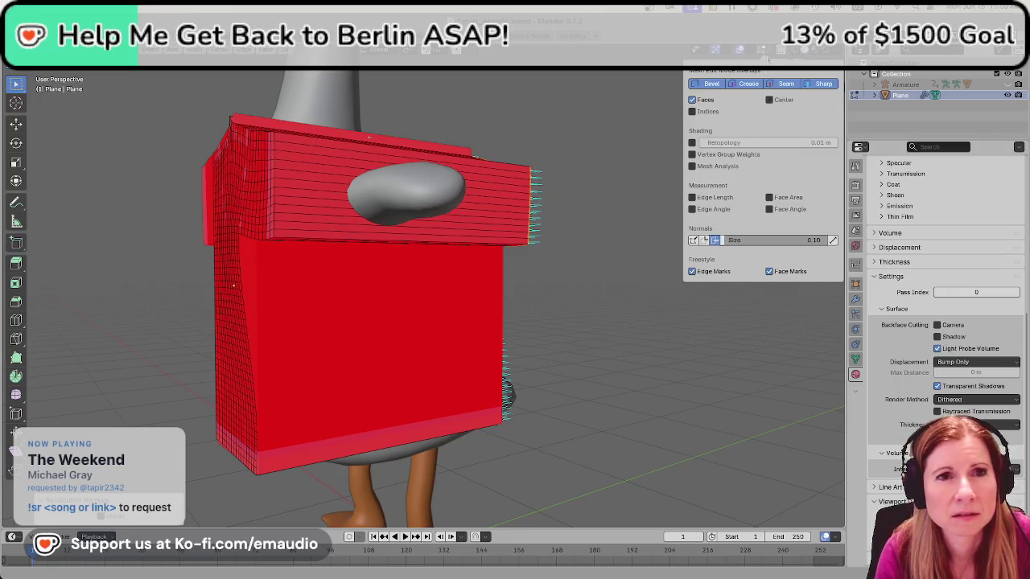
left_click(741, 50)
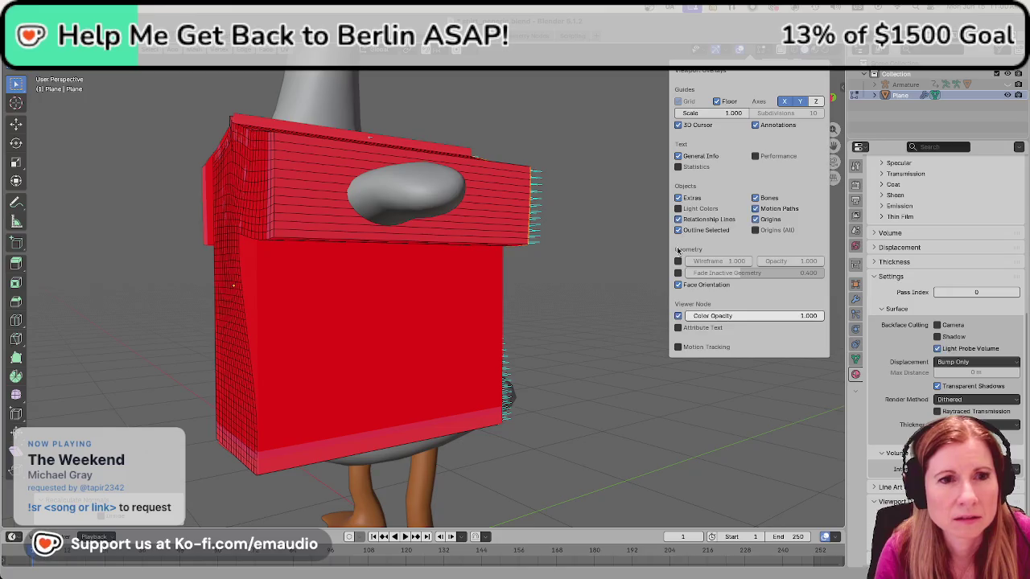
left_click(678, 285)
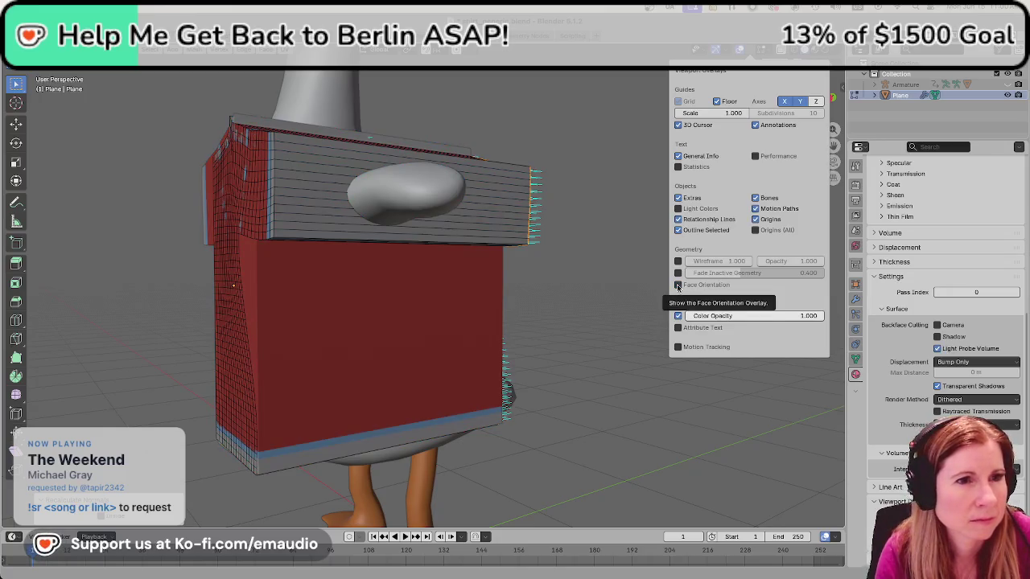
left_click(677, 286)
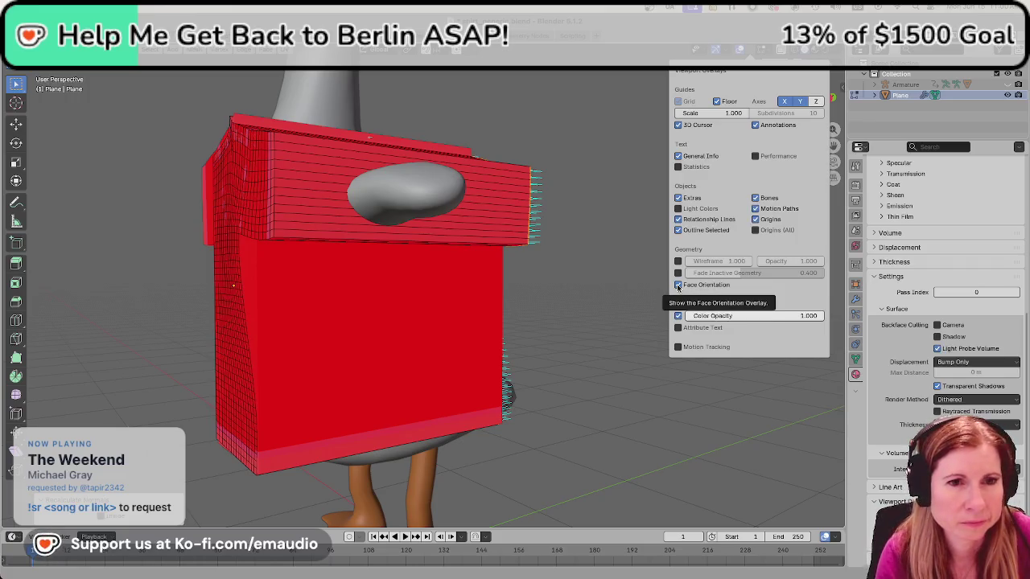
mouse_move(599, 334)
middle_mouse_down()
mouse_move(609, 336)
mouse_move(601, 343)
middle_mouse_up()
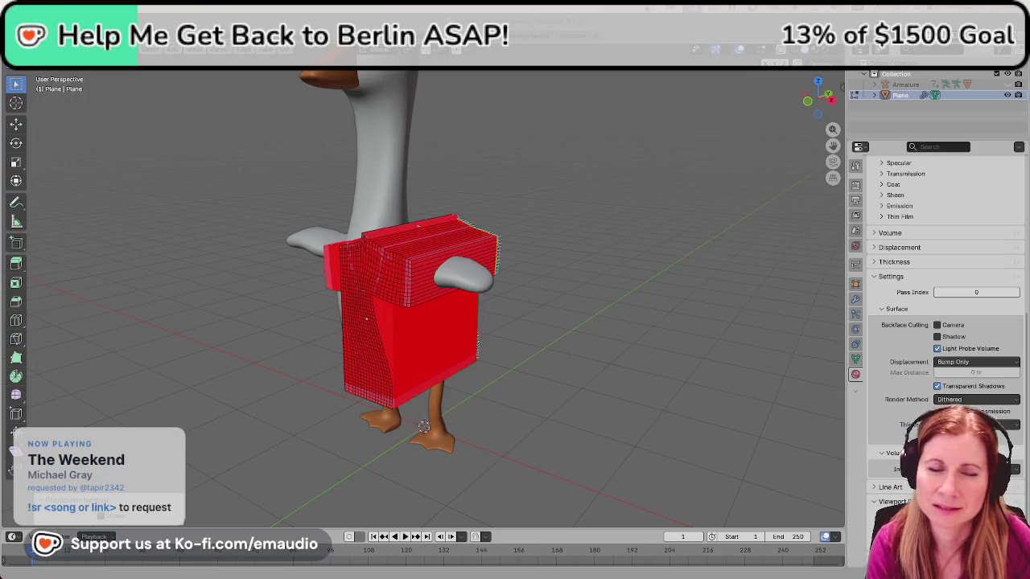
scroll(553, 345, "down", 3)
scroll(494, 364, "up", 4)
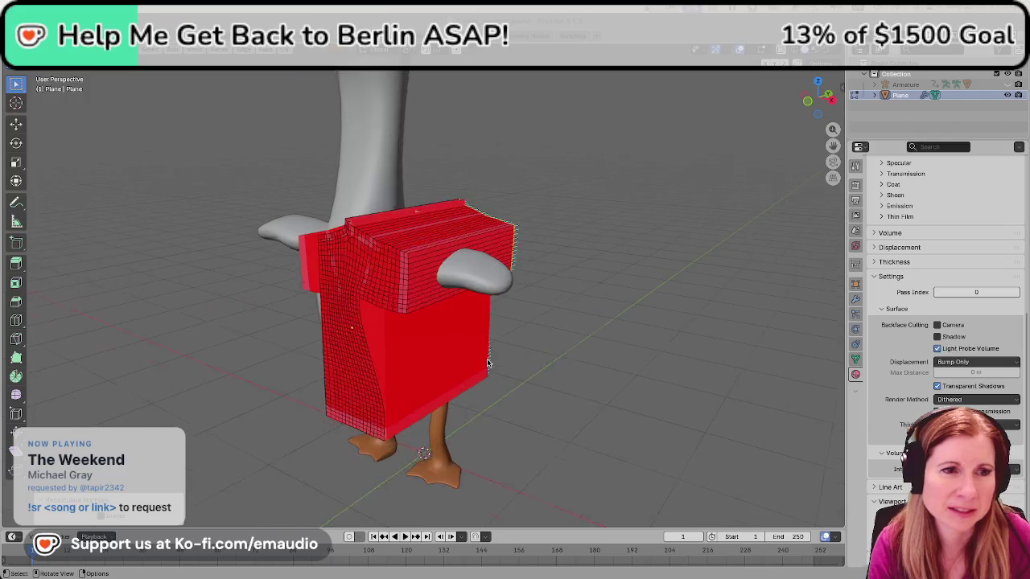
scroll(477, 363, "up", 2)
mouse_move(478, 363)
middle_mouse_down()
mouse_move(566, 414)
mouse_move(705, 361)
mouse_move(517, 386)
mouse_move(439, 243)
middle_mouse_up()
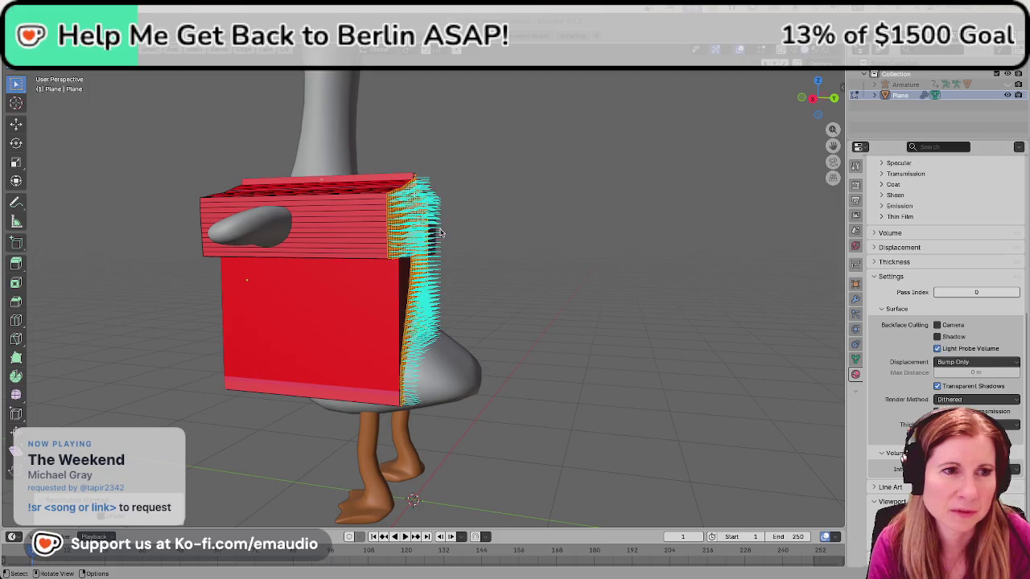
mouse_move(523, 298)
middle_mouse_down()
mouse_move(635, 297)
mouse_move(540, 342)
middle_mouse_up()
scroll(540, 342, "up", 2)
scroll(540, 343, "up", 3)
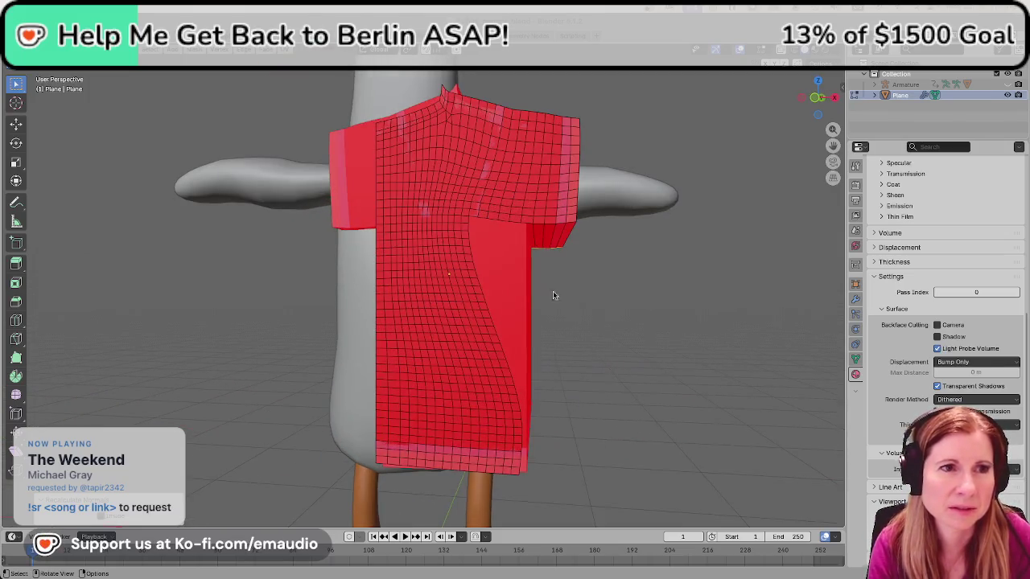
scroll(571, 312, "up", 2)
mouse_move(533, 115)
middle_mouse_down()
mouse_move(544, 185)
mouse_move(405, 164)
middle_mouse_up()
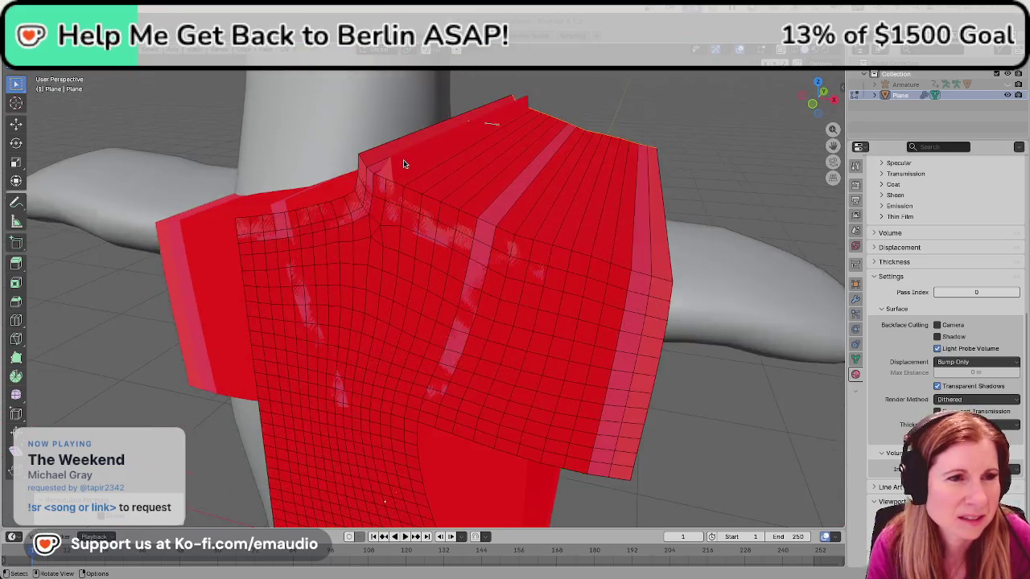
scroll(404, 164, "up", 2)
middle_click_drag(399, 137, 418, 138)
scroll(419, 138, "down", 2)
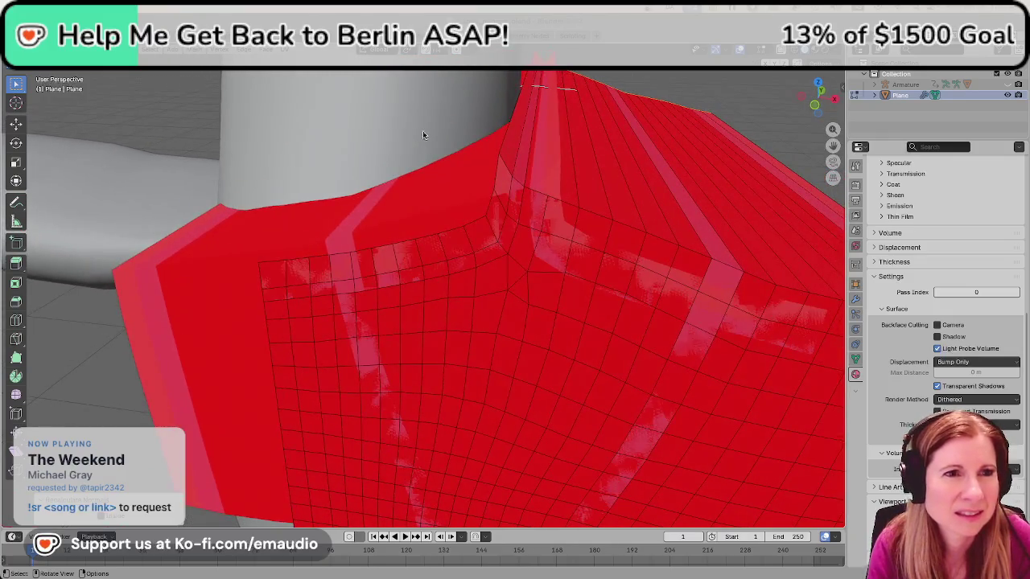
middle_click_drag(584, 176, 560, 189)
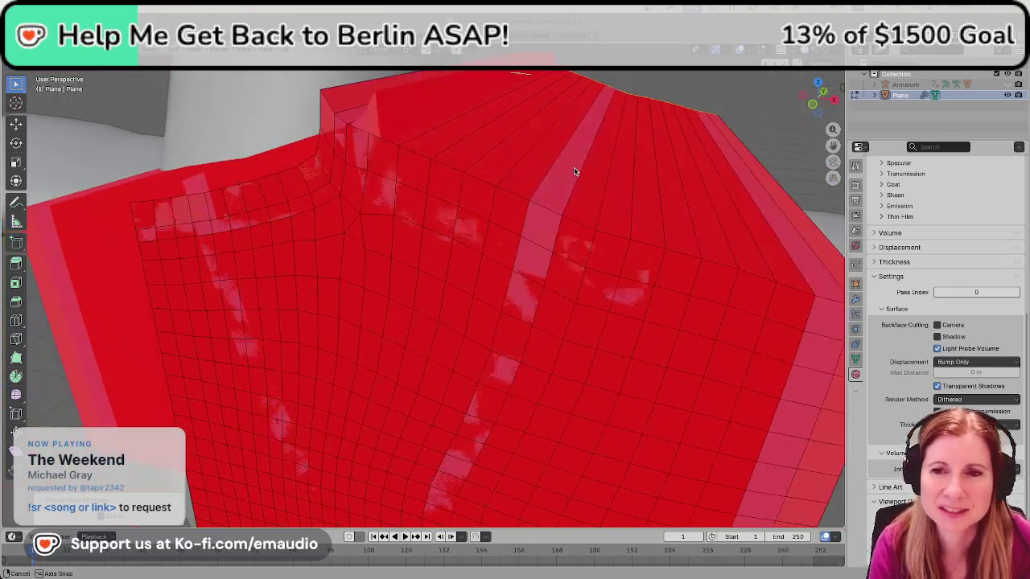
middle_click_drag(560, 190, 575, 172)
scroll(575, 172, "down", 5)
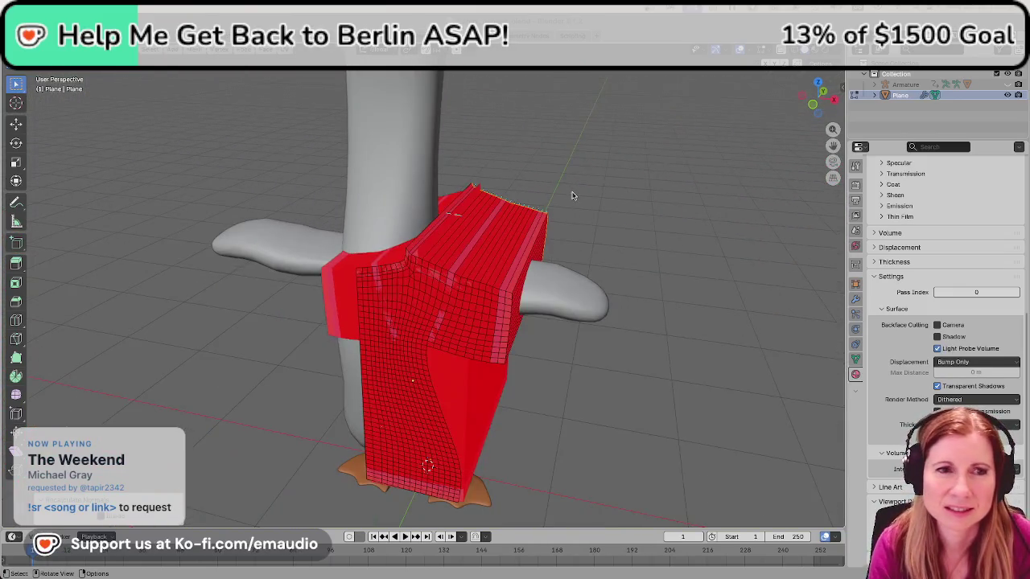
mouse_move(529, 248)
middle_mouse_down()
mouse_move(531, 261)
mouse_move(509, 258)
middle_mouse_up()
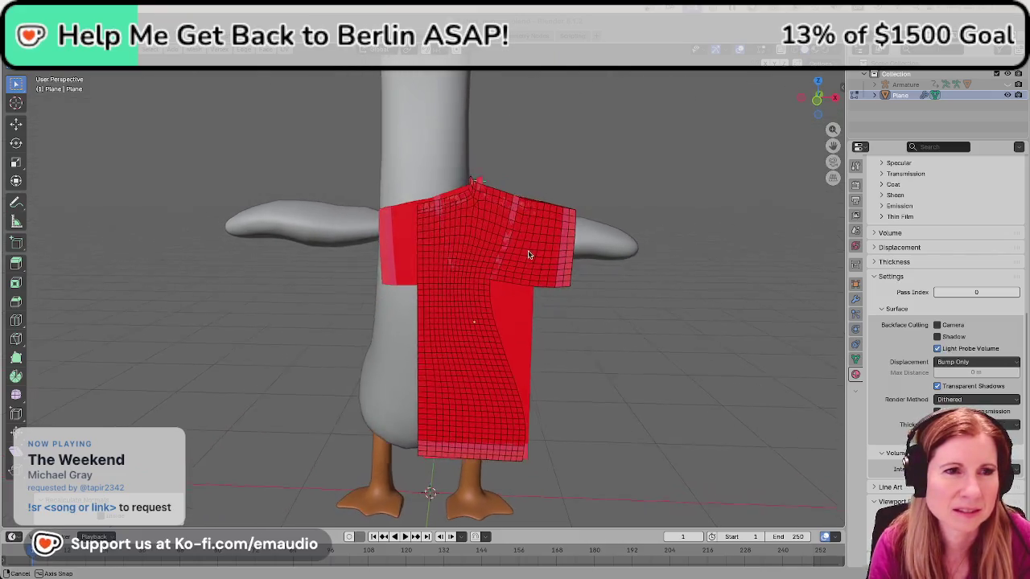
scroll(508, 257, "up", 3)
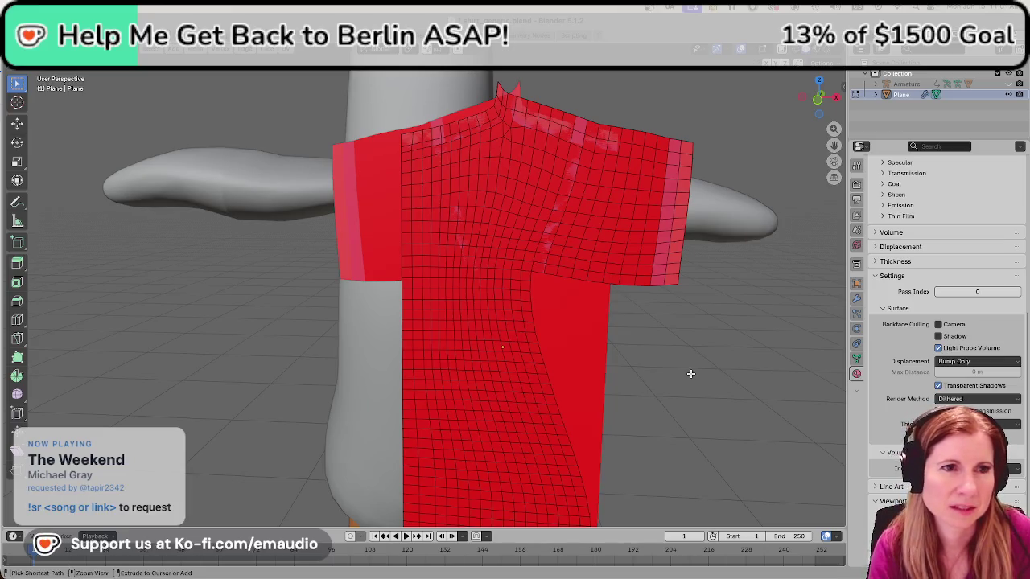
Select the whole shirt mesh and toggle out of and back into Edit Mode.
key("a")
key("Tab")
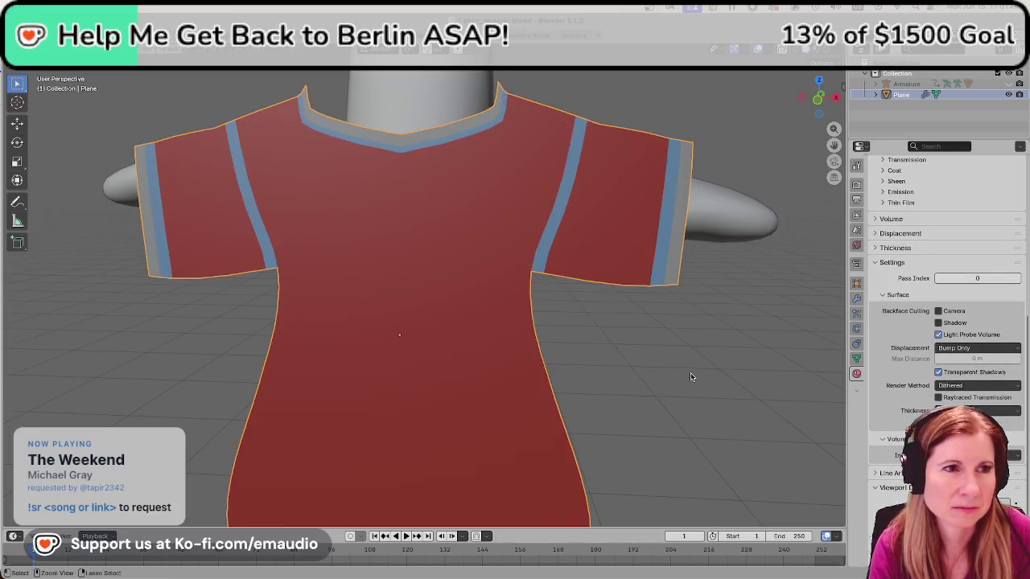
key("Tab")
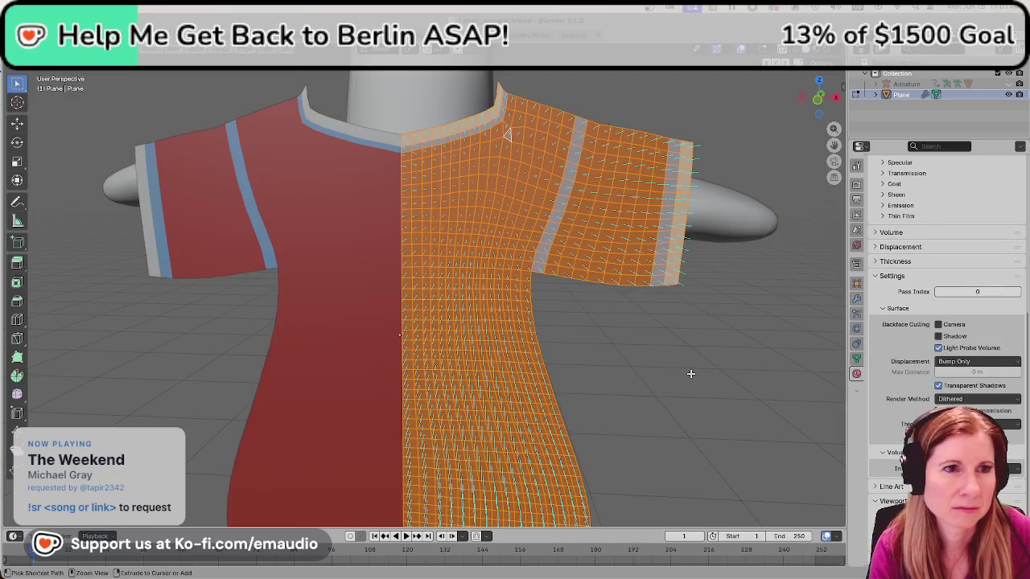
Orbit and zoom around the goose to inspect the shirt from the side and front.
middle_click_drag(700, 384, 649, 386)
scroll(524, 349, "down", 3)
middle_click_drag(523, 350, 427, 306)
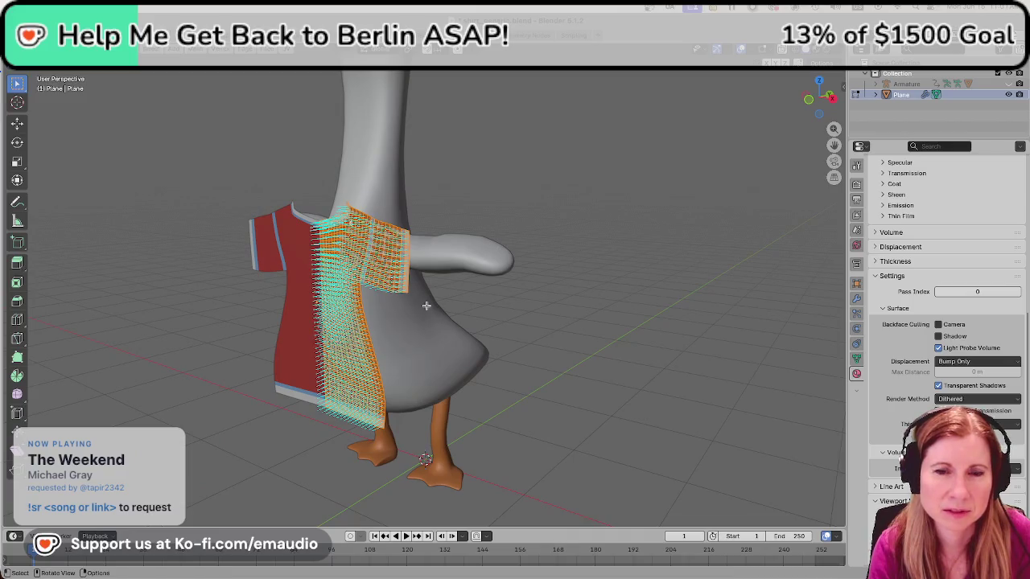
key("ctrl+z")
middle_click_drag(427, 306, 596, 320)
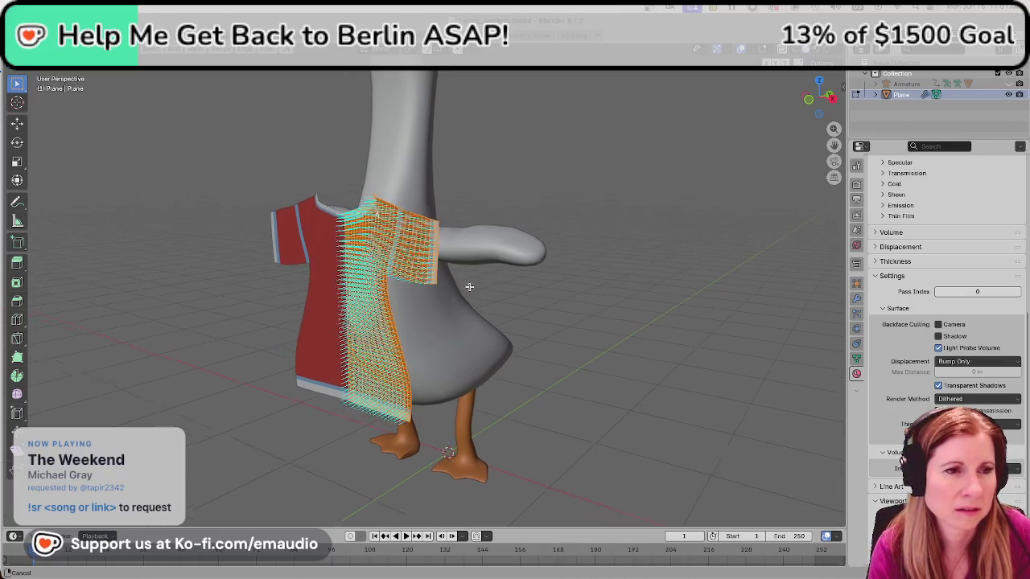
scroll(596, 320, "up", 3)
mouse_move(707, 386)
middle_mouse_down()
mouse_move(620, 396)
mouse_move(652, 388)
middle_mouse_up()
scroll(496, 329, "down", 2)
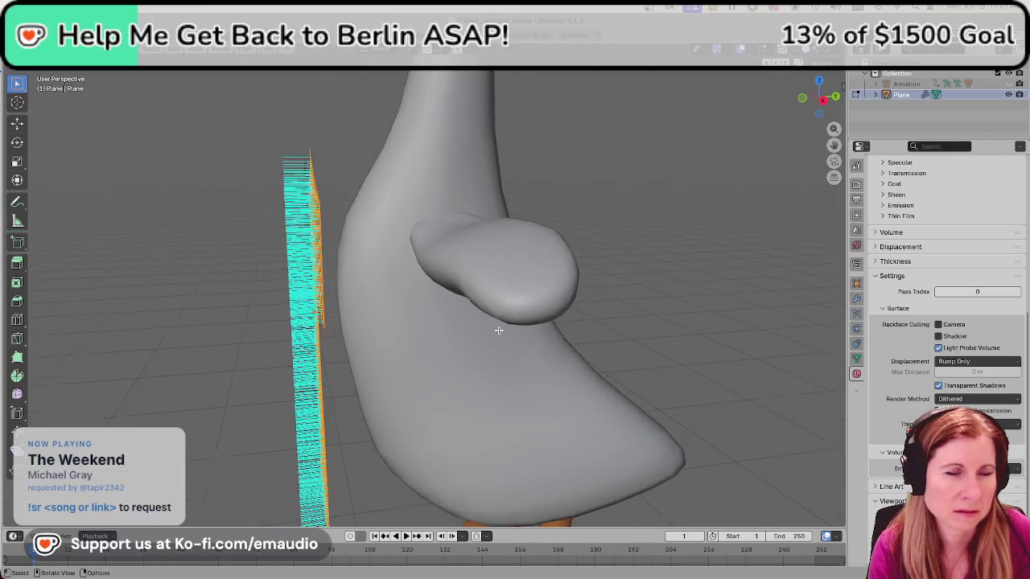
scroll(499, 330, "down", 2)
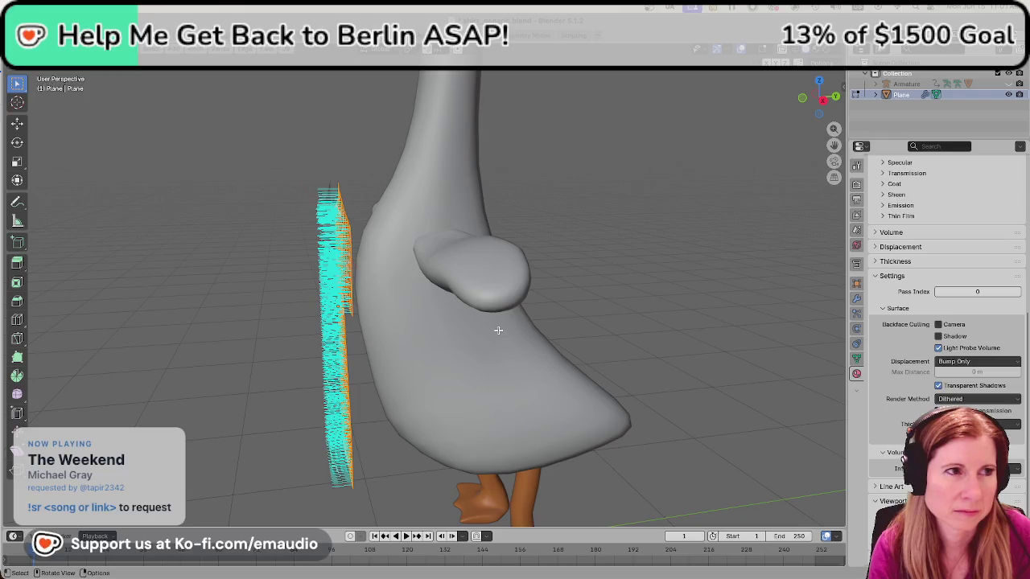
mouse_move(486, 329)
middle_mouse_down()
mouse_move(483, 310)
mouse_move(646, 188)
mouse_move(483, 285)
middle_mouse_up()
scroll(482, 309, "up", 3)
scroll(483, 309, "up", 3)
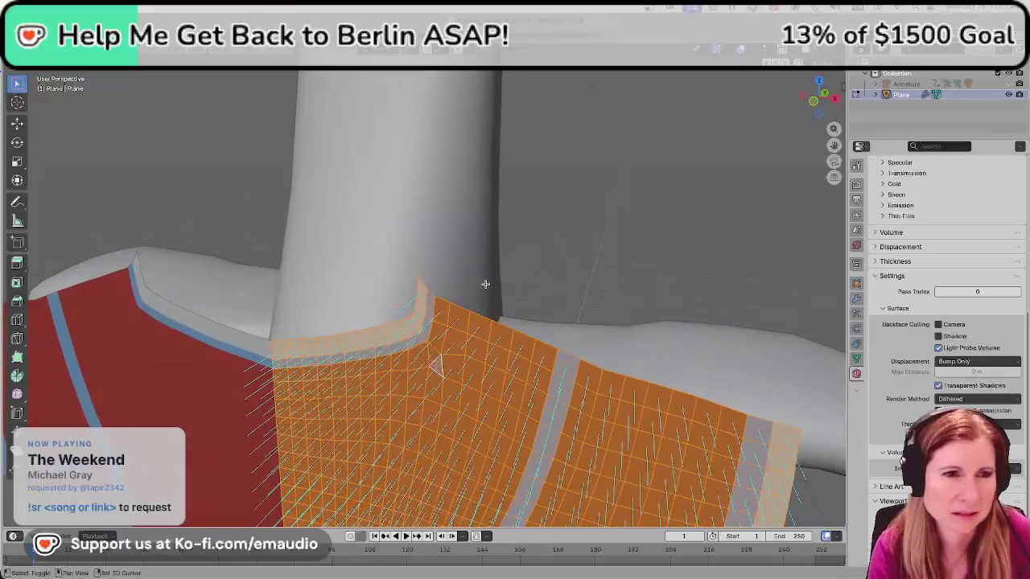
scroll(475, 285, "up", 3)
Clear the selection and switch to the front, then right-side orthographic views.
key("alt+a")
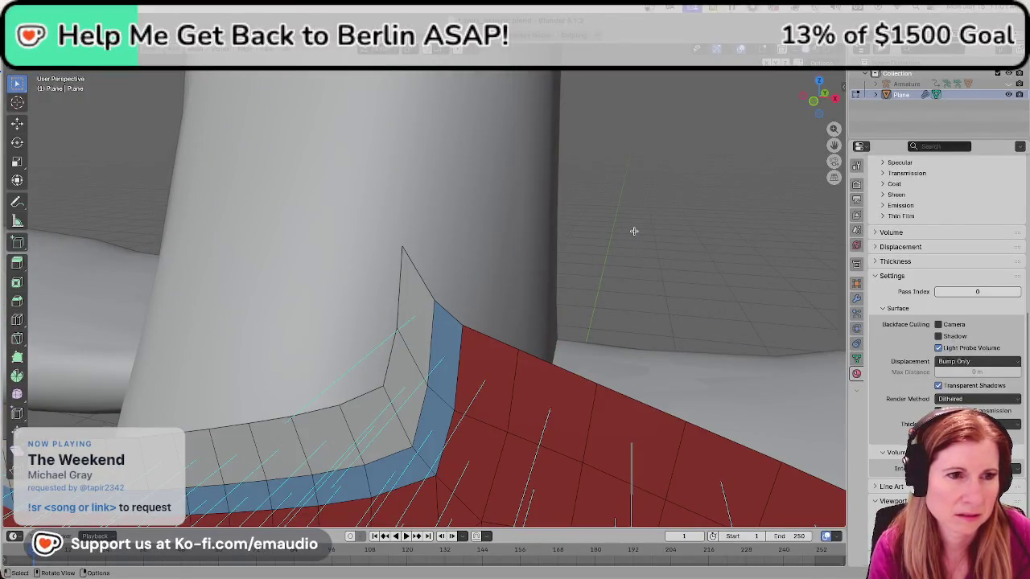
mouse_move(634, 231)
middle_mouse_down()
mouse_move(568, 264)
mouse_move(543, 257)
middle_mouse_up()
scroll(629, 326, "down", 3)
mouse_move(628, 326)
middle_mouse_down()
mouse_move(597, 373)
mouse_move(345, 276)
middle_mouse_up()
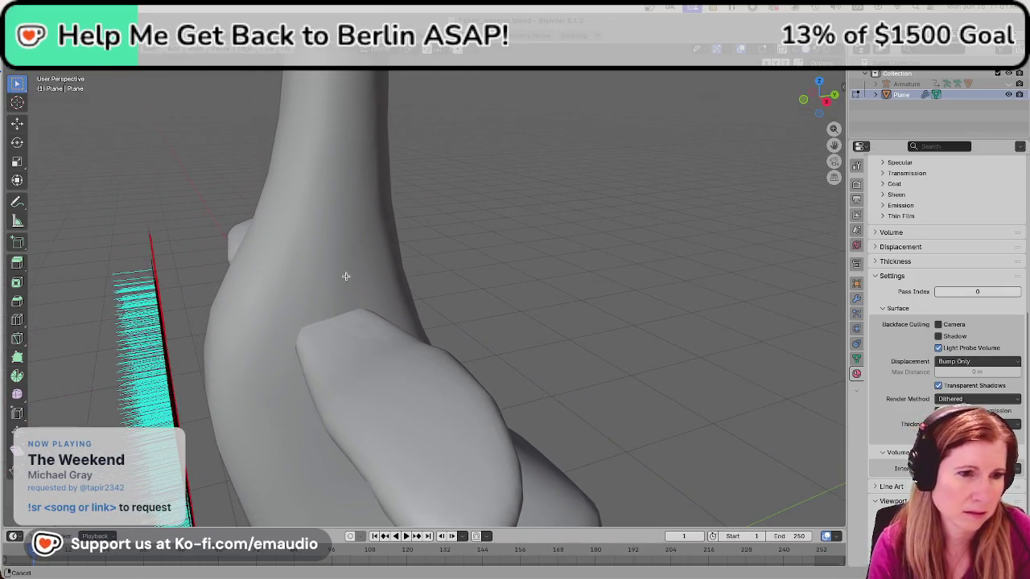
key("KP_1")
key("KP_3")
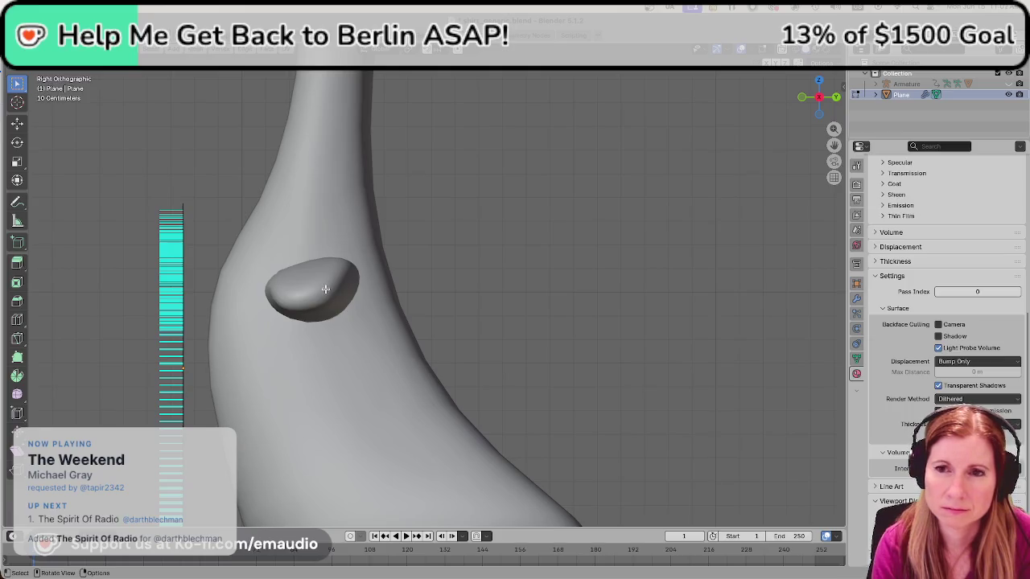
Move the shirt panels back along the Y axis over the goose's body.
scroll(286, 313, "down", 5)
mouse_move(262, 317)
middle_mouse_down()
mouse_move(367, 306)
mouse_move(463, 396)
mouse_move(322, 407)
middle_mouse_up()
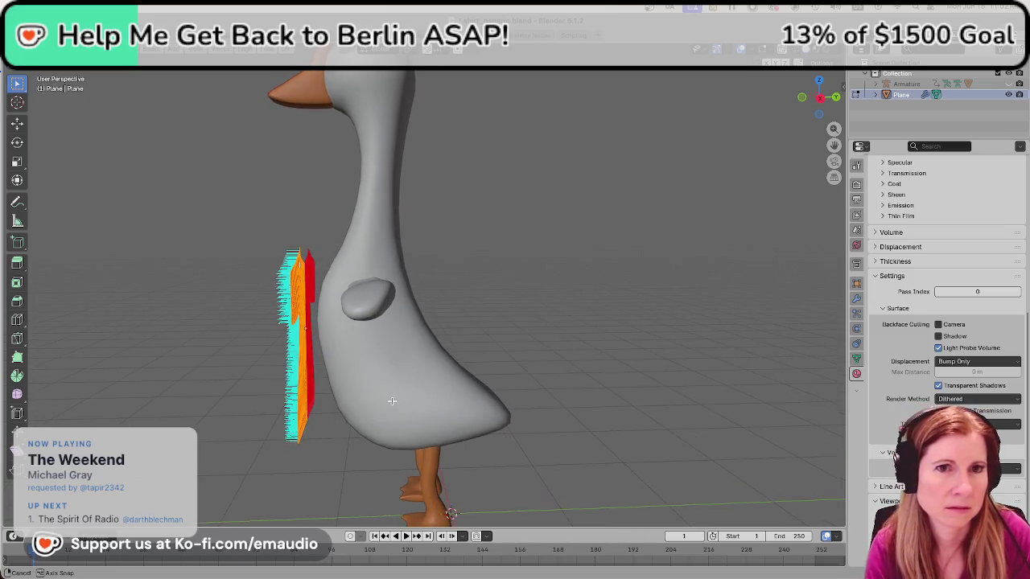
key("g")
key("y")
key("Escape")
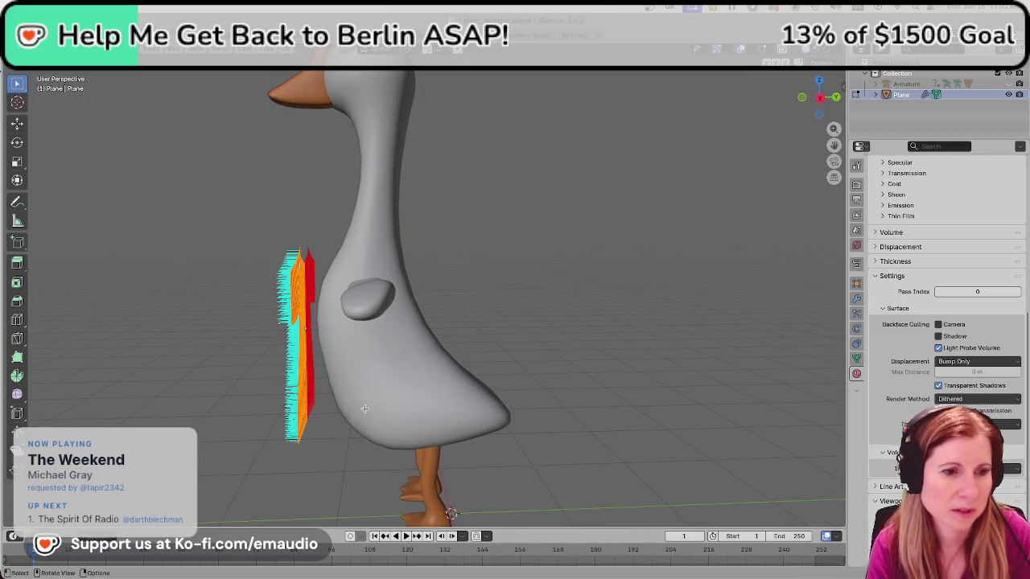
key("g")
key("y")
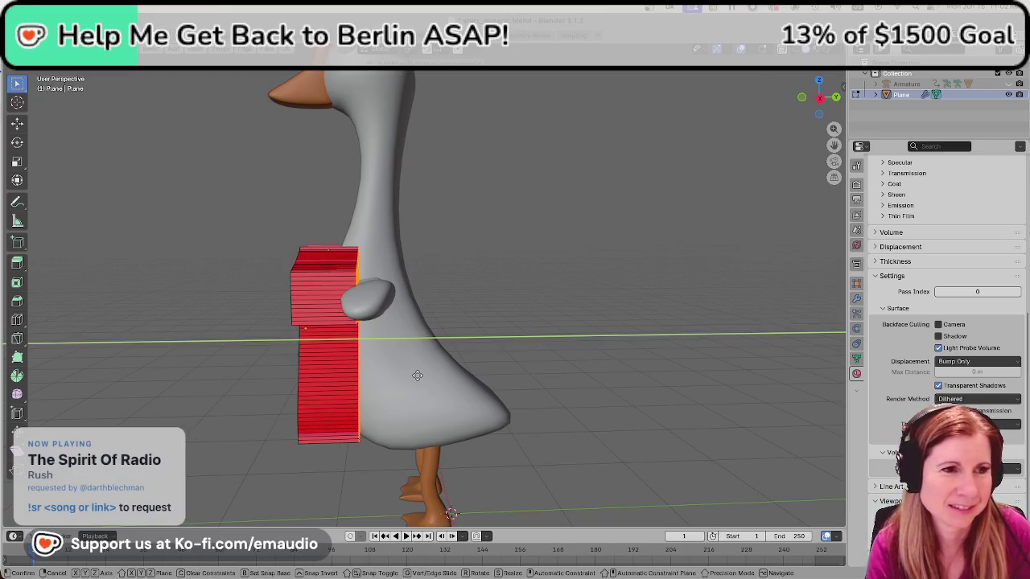
left_click(523, 356)
Orbit and zoom to check the shirt shell around the shoulders and neckline.
middle_click_drag(523, 356, 556, 275)
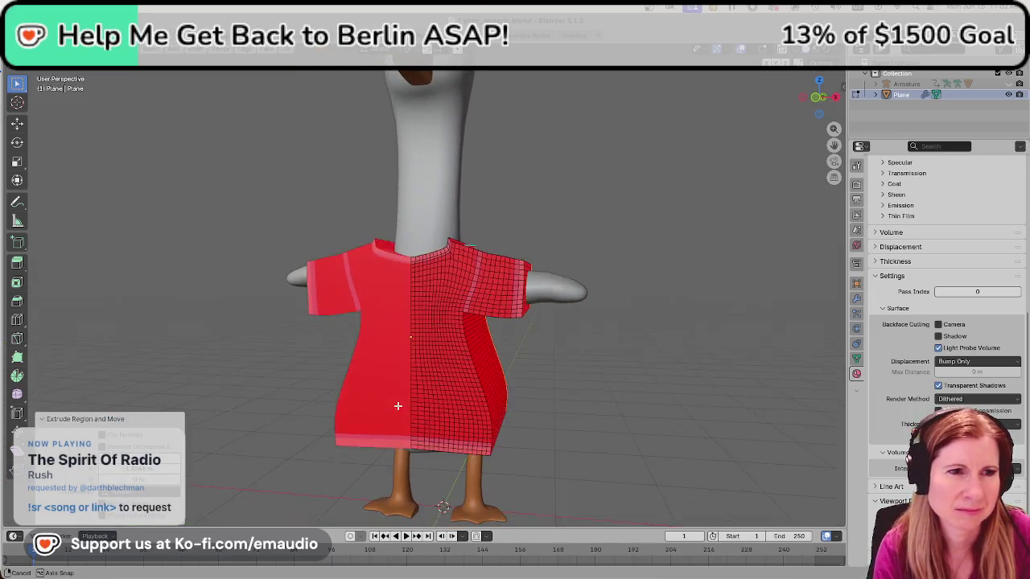
scroll(556, 275, "up", 3)
mouse_move(598, 241)
middle_mouse_down()
mouse_move(575, 271)
mouse_move(571, 341)
middle_mouse_up()
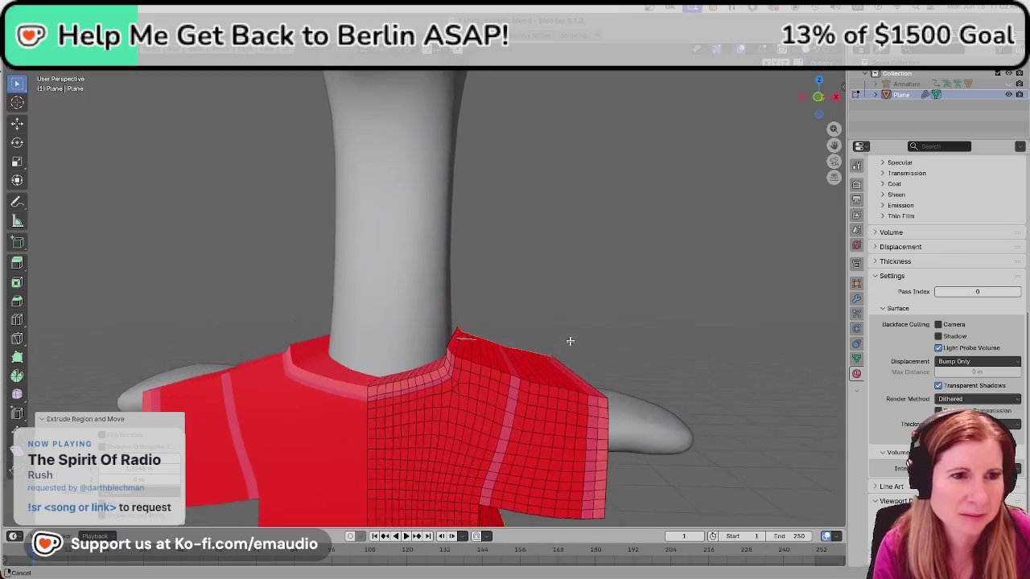
scroll(498, 358, "up", 2)
scroll(498, 358, "up", 1)
mouse_move(528, 379)
middle_mouse_down()
mouse_move(538, 363)
mouse_move(464, 377)
middle_mouse_up()
scroll(459, 375, "down", 3)
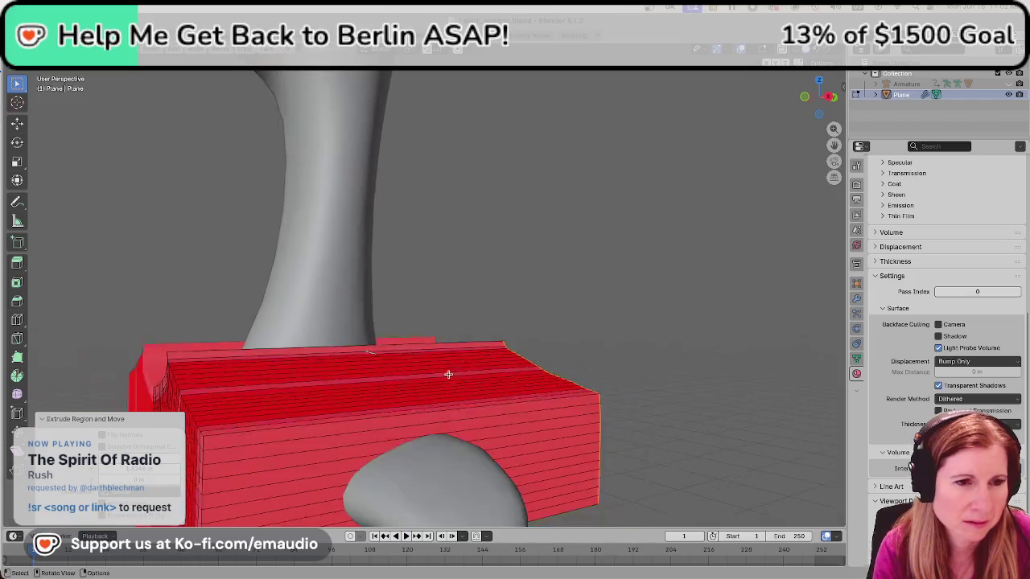
scroll(523, 410, "down", 4)
mouse_move(604, 443)
middle_mouse_down()
mouse_move(459, 428)
mouse_move(582, 438)
middle_mouse_up()
scroll(517, 433, "down", 5)
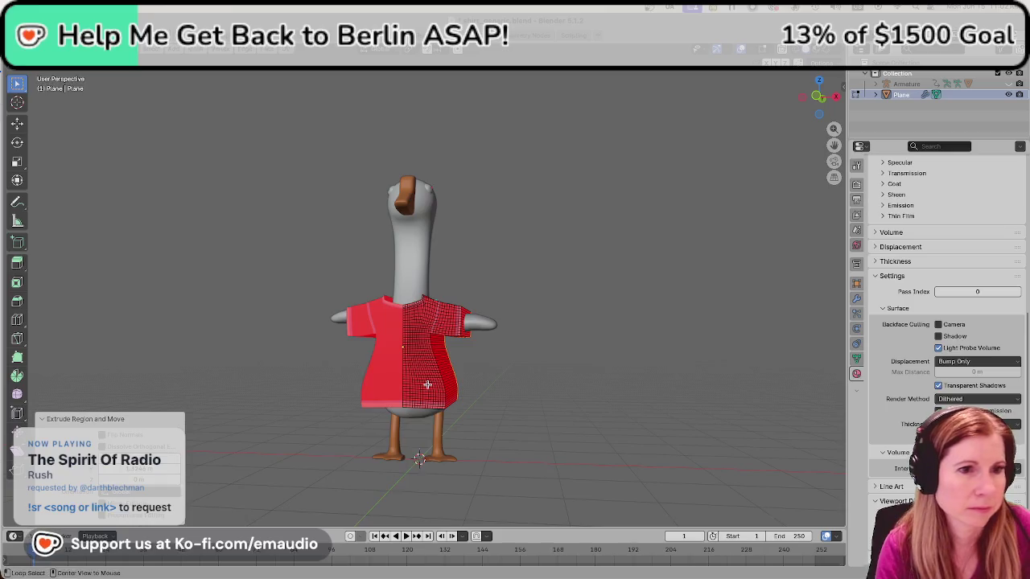
right_click(427, 385)
key("Escape")
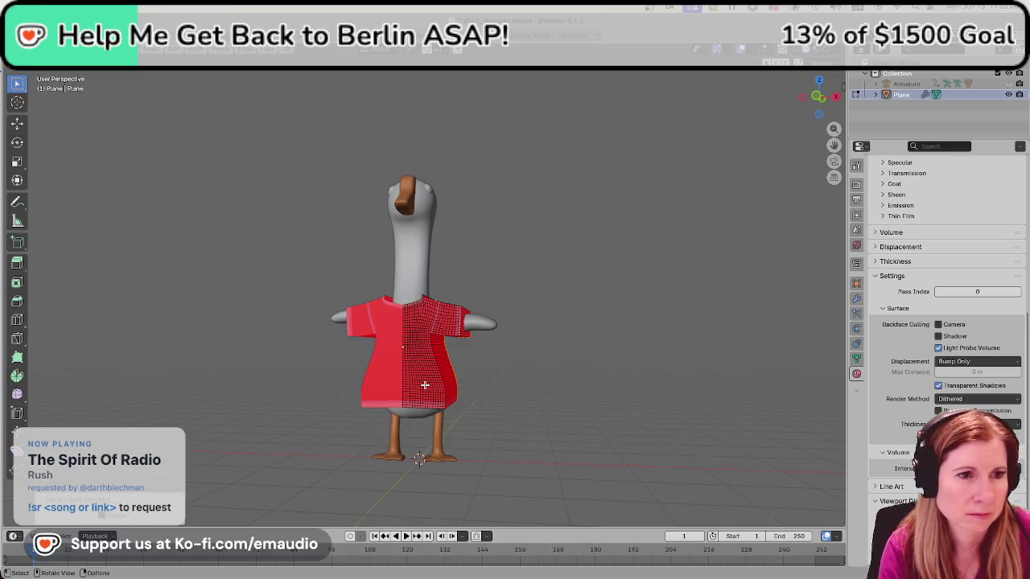
scroll(507, 384, "up", 3)
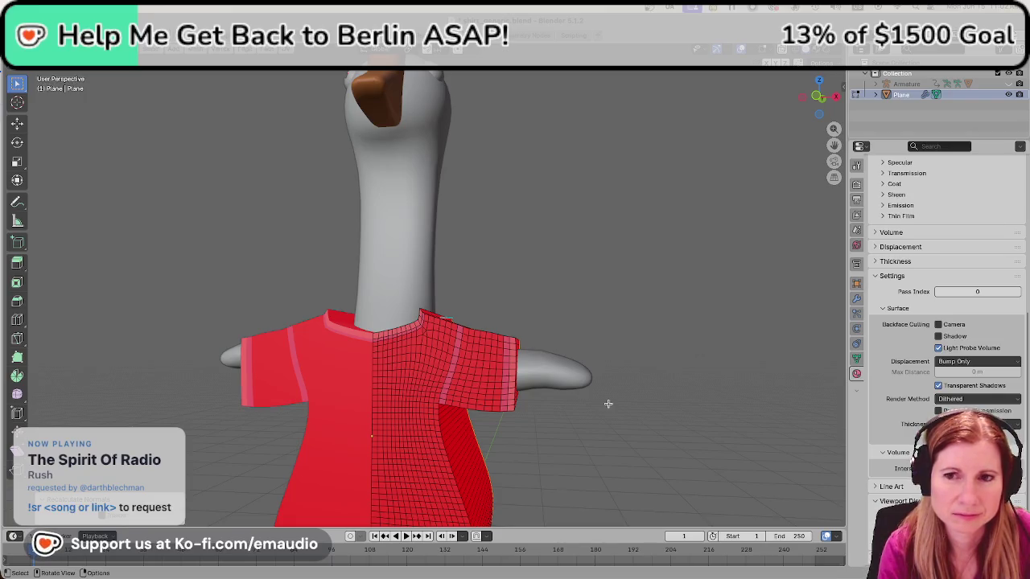
scroll(578, 403, "down", 2)
scroll(550, 407, "down", 1)
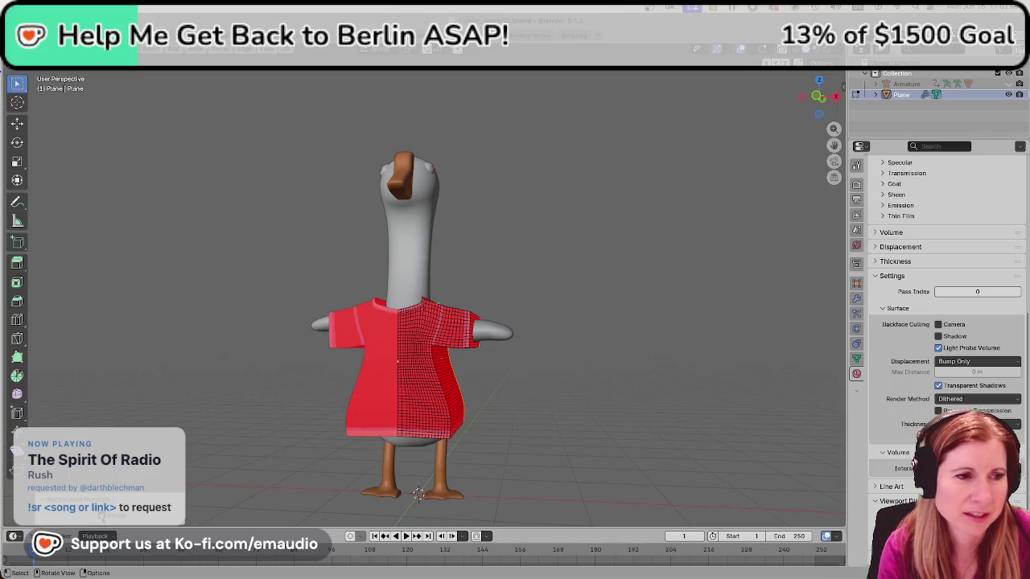
mouse_move(558, 454)
middle_mouse_down("ctrl")
mouse_move(628, 375)
mouse_move(614, 351)
middle_mouse_up("ctrl")
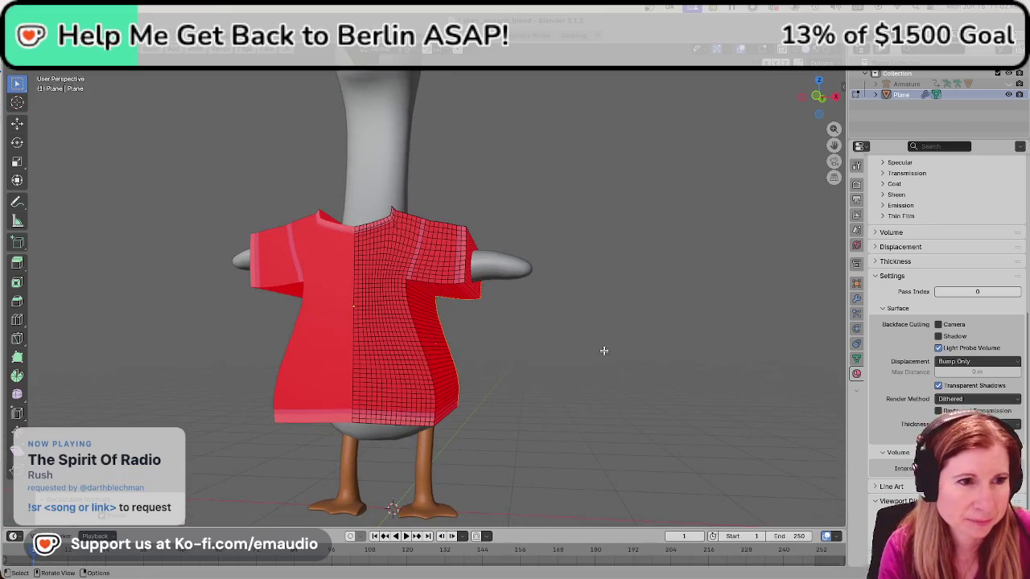
mouse_move(665, 387)
middle_mouse_down()
mouse_move(403, 386)
mouse_move(642, 379)
mouse_move(630, 448)
mouse_move(644, 414)
middle_mouse_up()
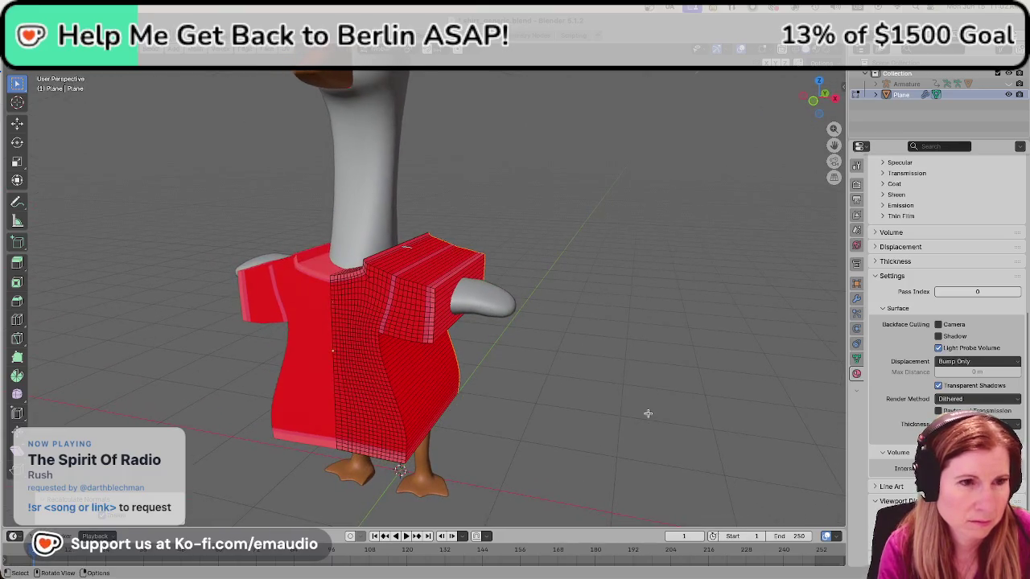
Recalculate the meshed shirt half's normals to face outside and save shirt_generic.blend.
key("a")
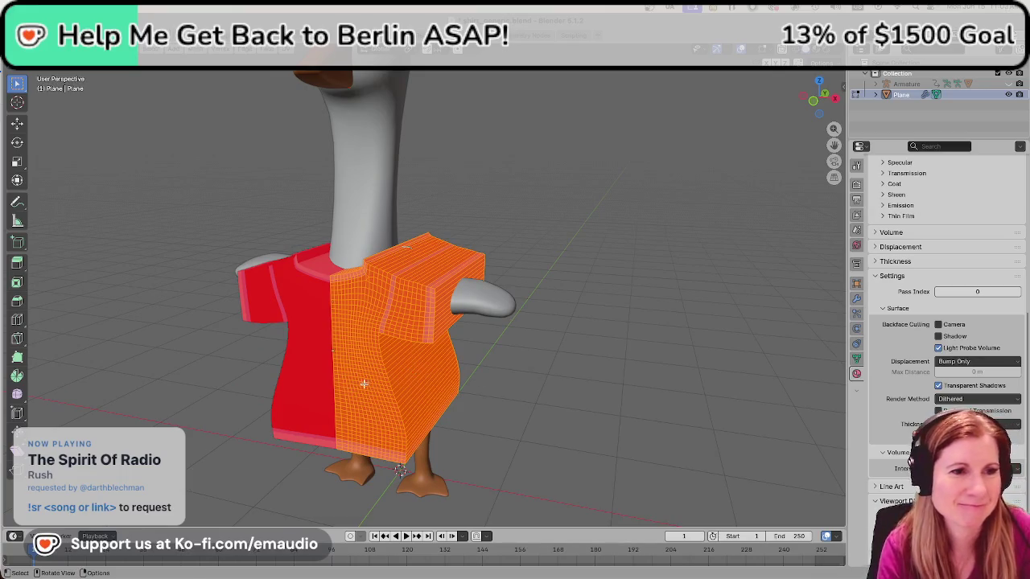
key("m")
key("Escape")
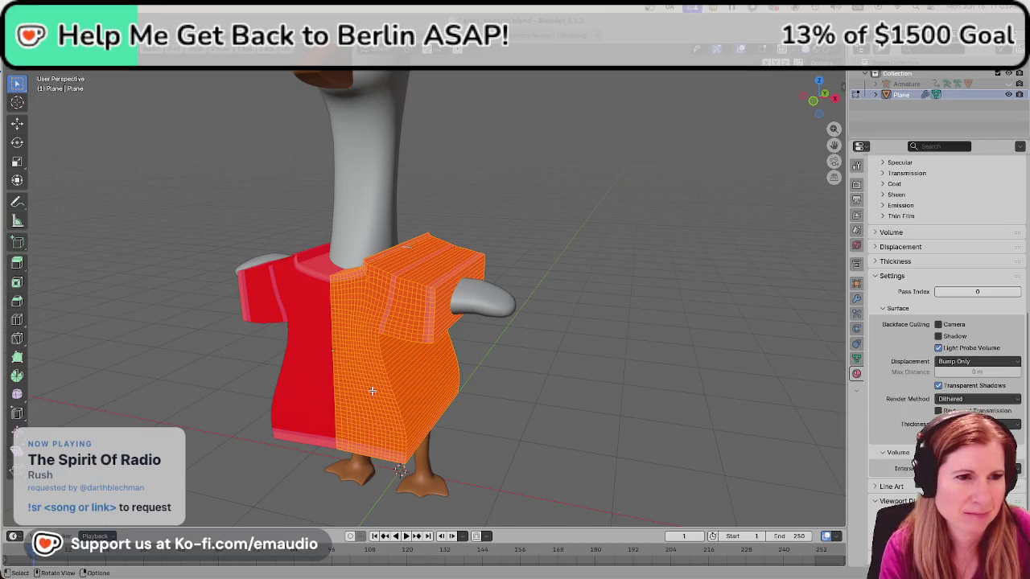
key("alt+n")
left_click(372, 392)
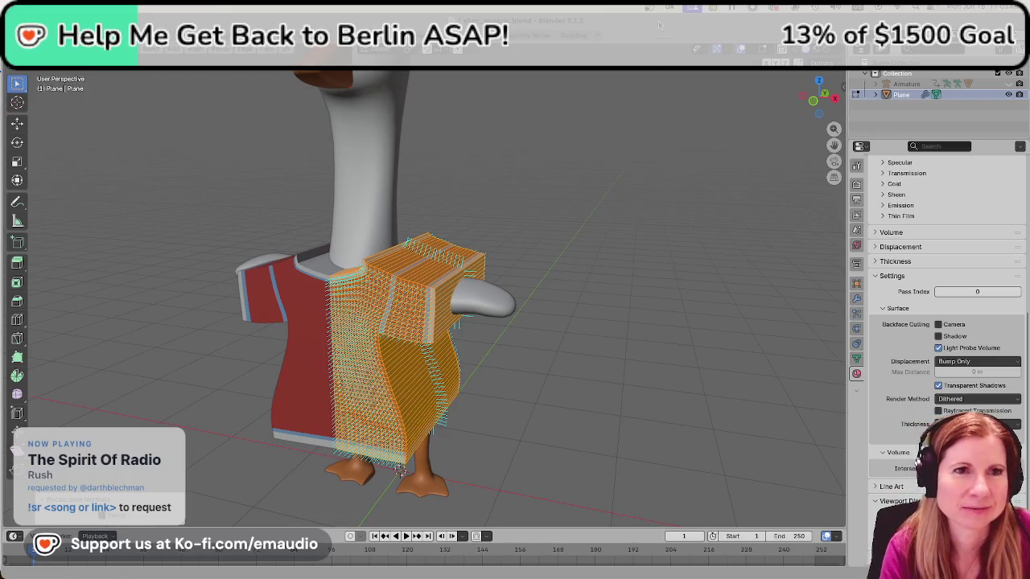
middle_click_drag(577, 391, 649, 406)
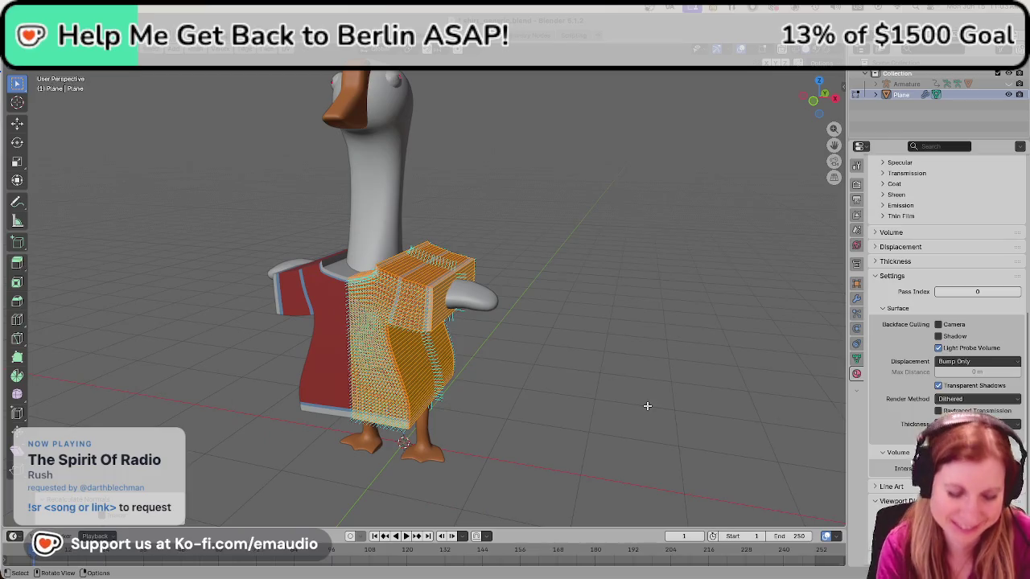
key("ctrl+s")
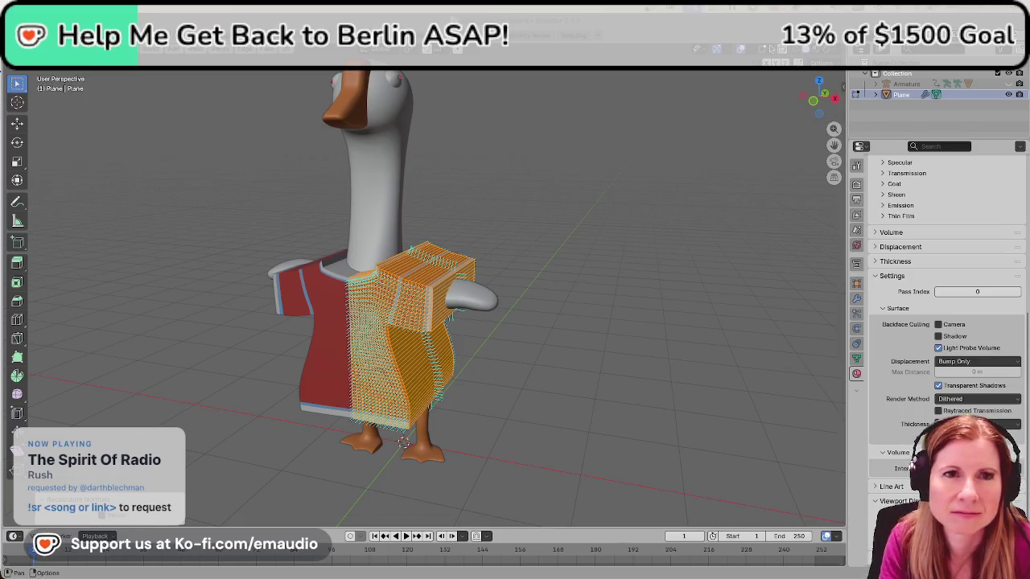
Hide the face normal lines and deselect the shirt faces.
left_click(770, 49)
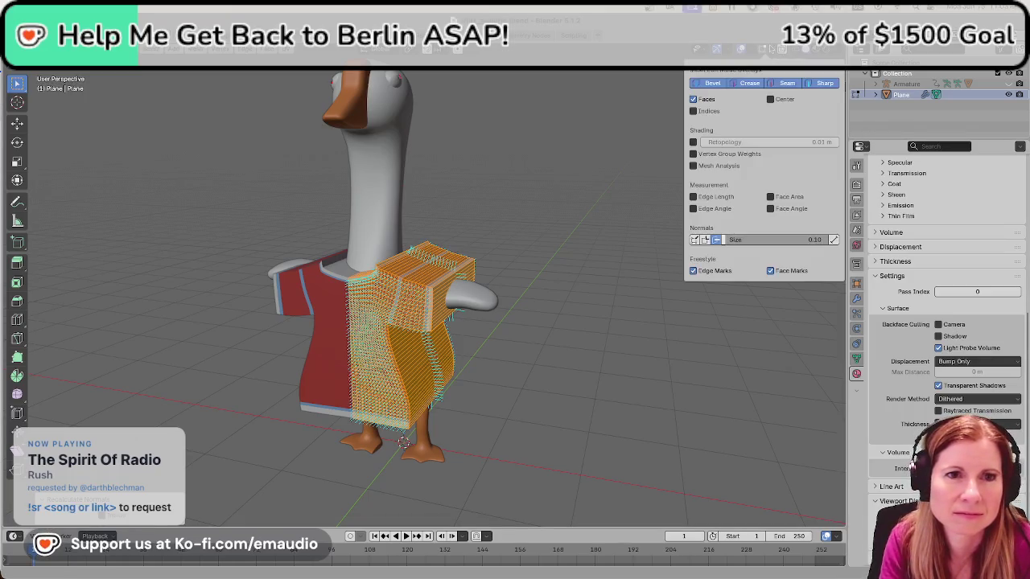
left_click(716, 240)
left_click(547, 343)
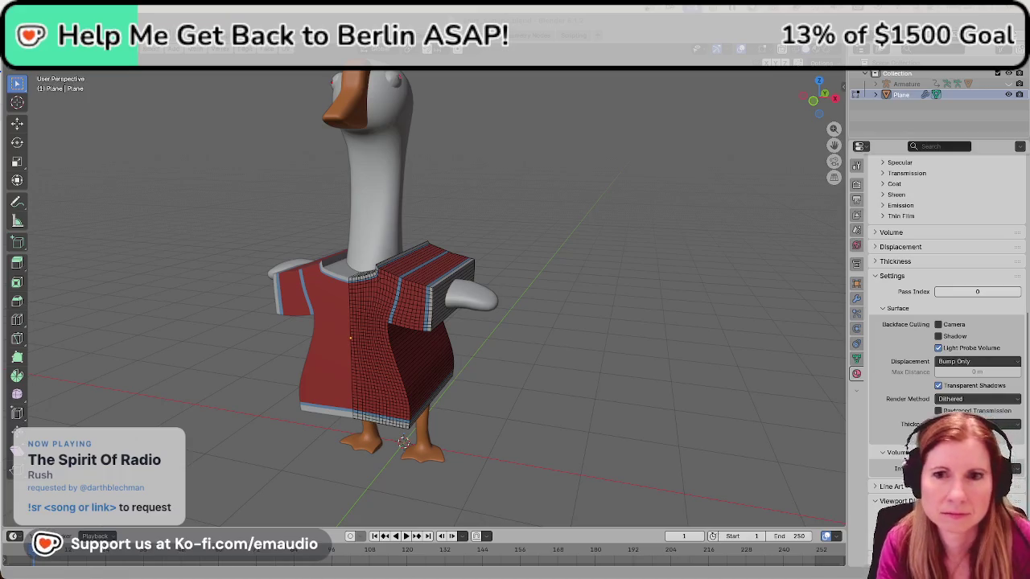
Orbit to the goose's back and select the first face strips hanging below the hem.
mouse_move(580, 391)
middle_mouse_down()
mouse_move(539, 357)
mouse_move(402, 305)
middle_mouse_up()
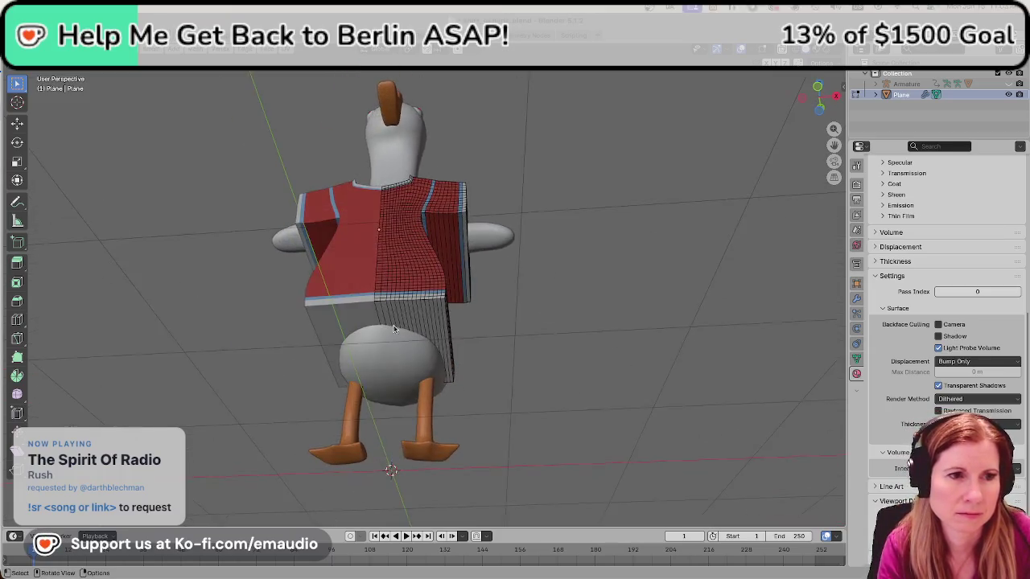
scroll(402, 306, "up", 5)
scroll(425, 297, "up", 2)
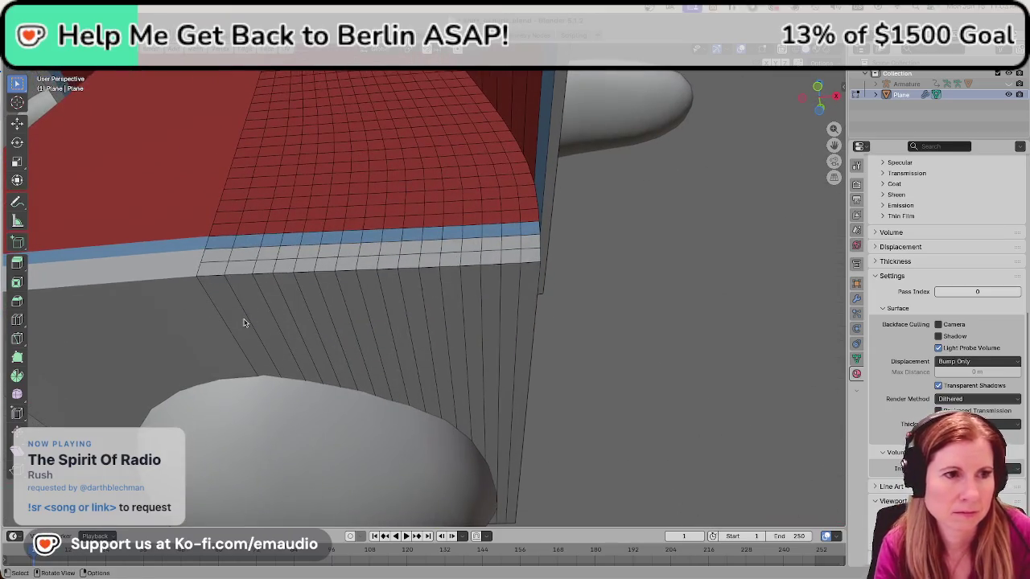
key("l")
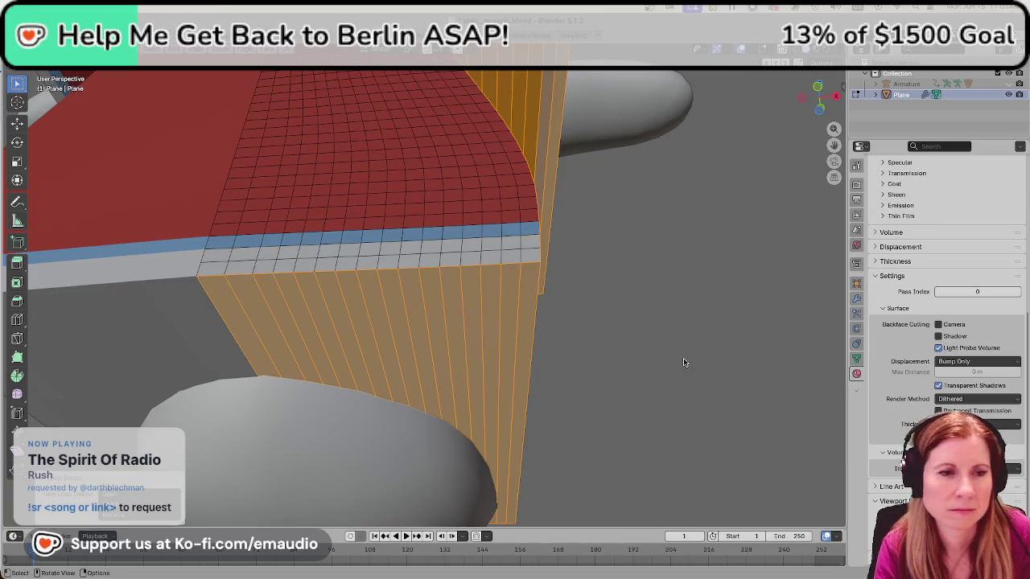
left_click(685, 361)
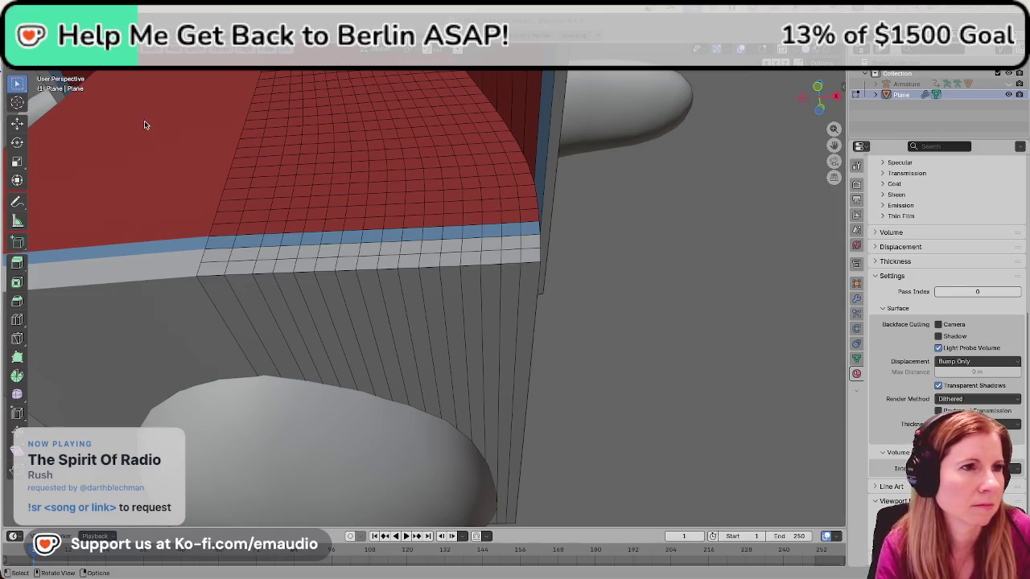
left_click(256, 342)
left_click(275, 337, "shift")
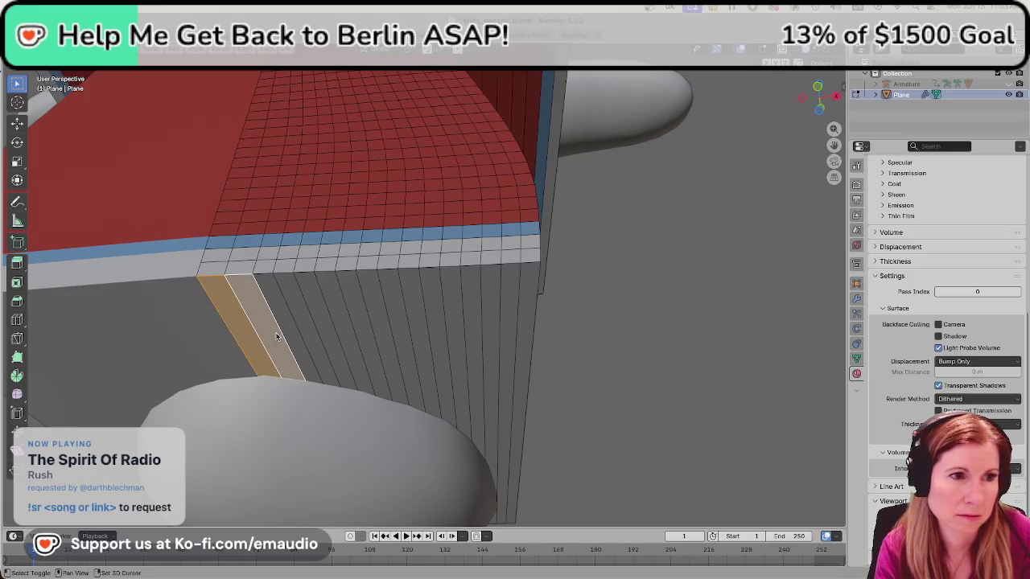
left_click(298, 329, "shift")
left_click(316, 332, "shift")
left_click(328, 330, "shift")
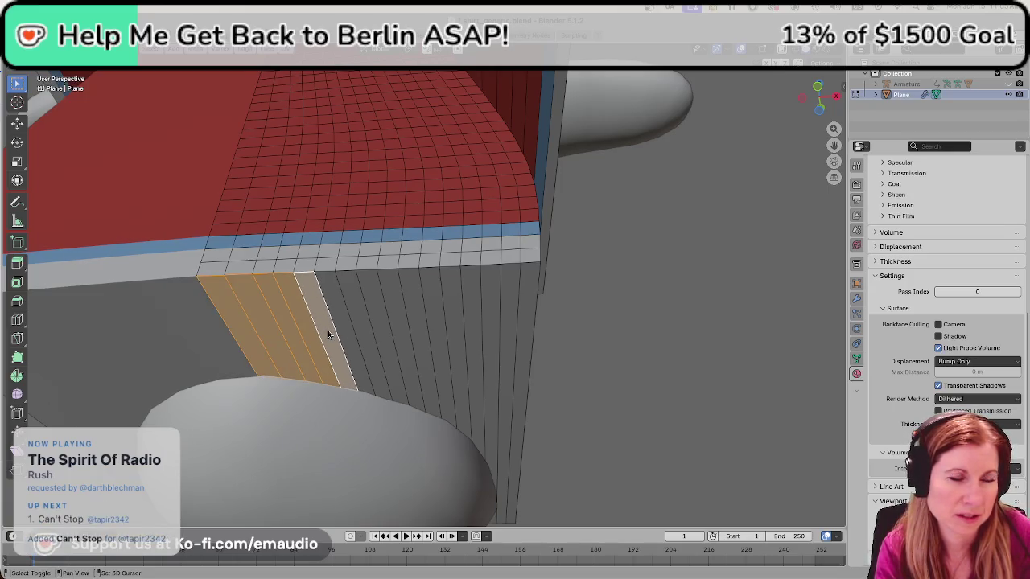
left_click(359, 343, "shift")
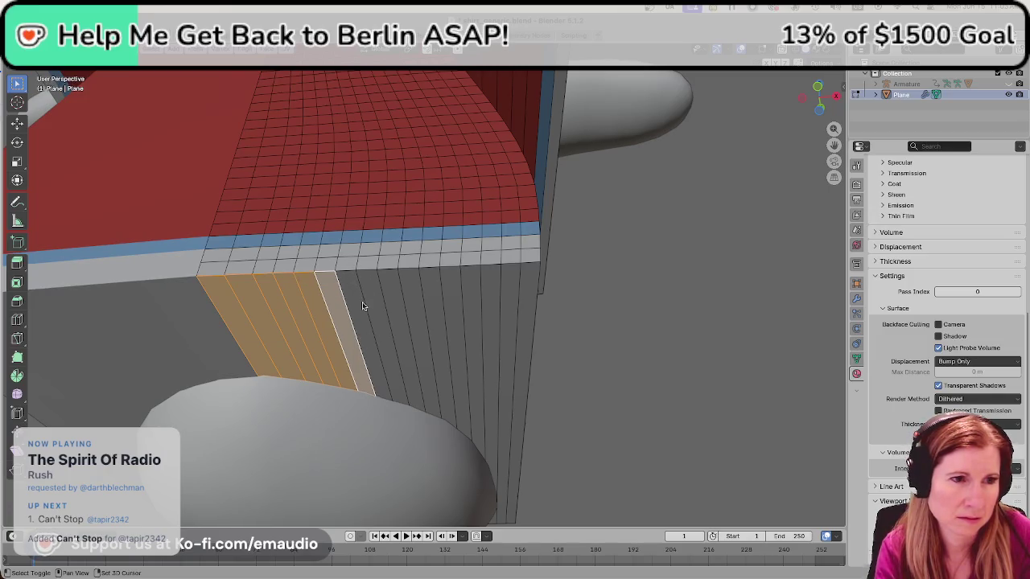
Add the remaining hanging strips to the selection and delete those faces.
left_click(362, 307, "shift")
left_click(376, 303, "shift")
left_click(394, 301, "shift")
left_click(414, 298, "shift")
left_click(434, 296, "shift")
left_click(452, 299, "shift")
left_click(466, 296, "shift")
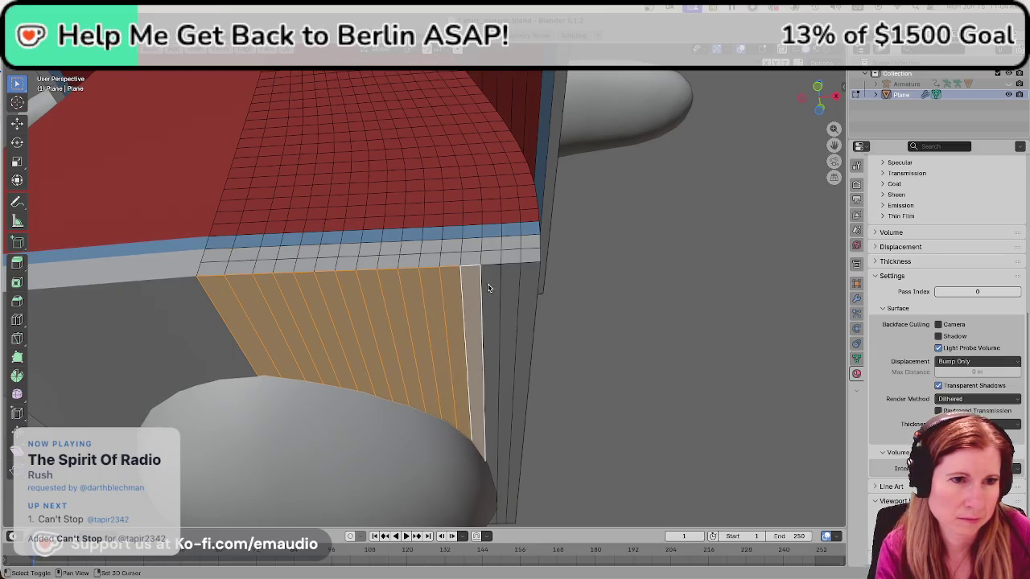
left_click(489, 288, "shift")
left_click(513, 292, "shift")
left_click(528, 292, "shift")
right_click(529, 292)
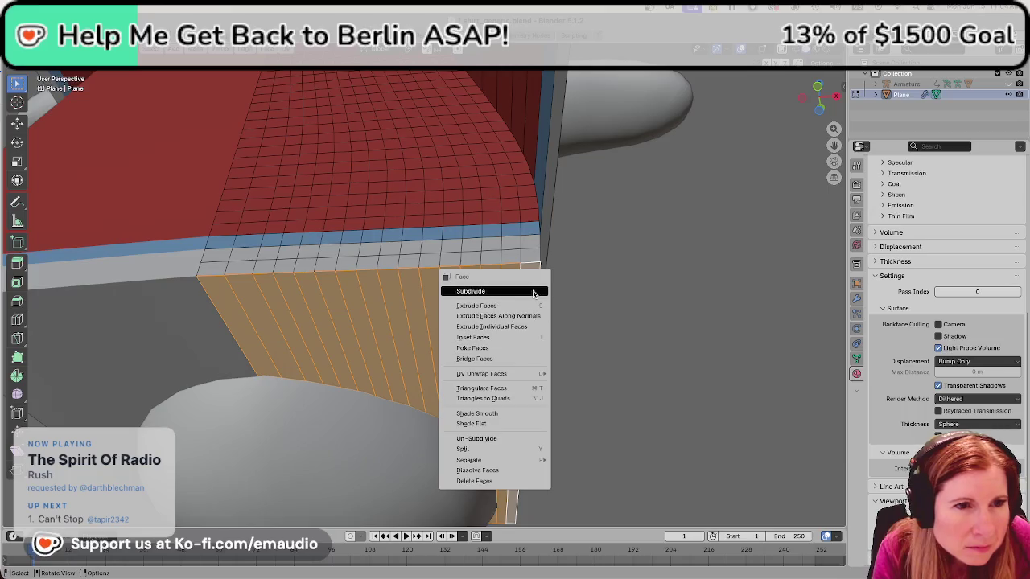
left_click(483, 481)
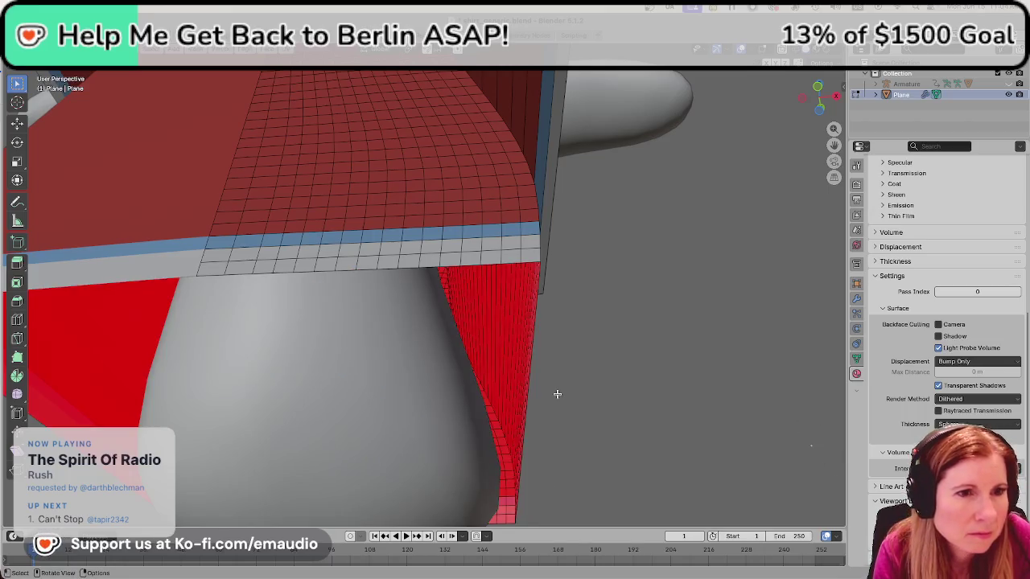
Zoom in on the grey collar and start selecting its face strips.
scroll(557, 393, "down", 8)
mouse_move(542, 375)
middle_mouse_down()
mouse_move(589, 360)
mouse_move(609, 379)
middle_mouse_up()
scroll(483, 338, "up", 4)
scroll(331, 280, "up", 3)
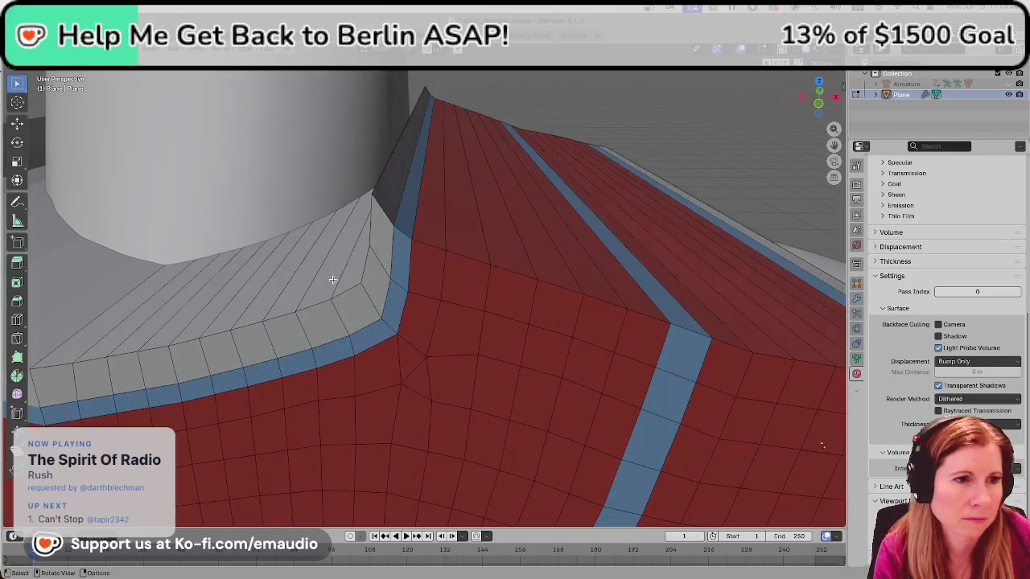
middle_click_drag(331, 280, 341, 276)
left_click(321, 306, "alt")
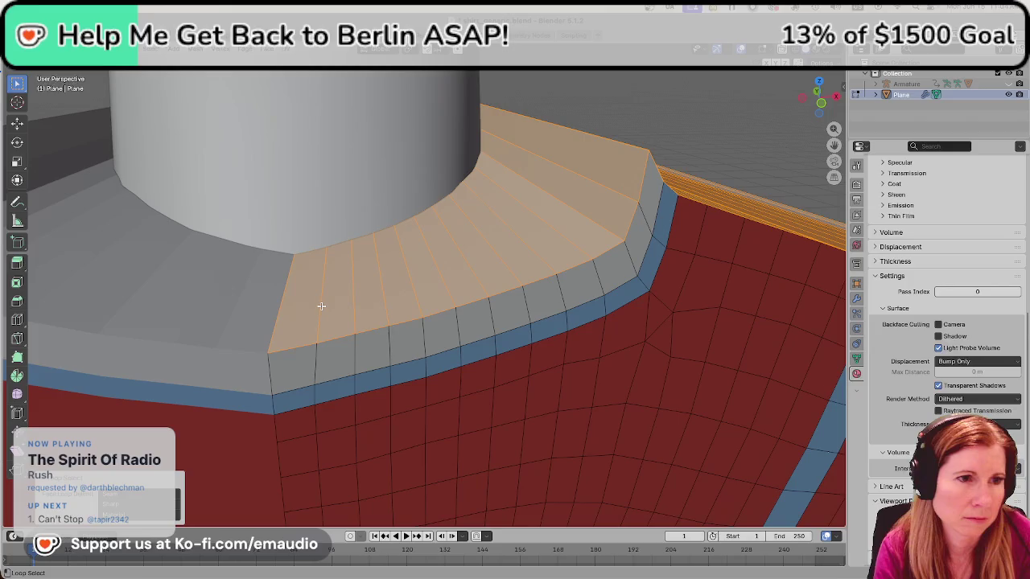
left_click(321, 305, "alt")
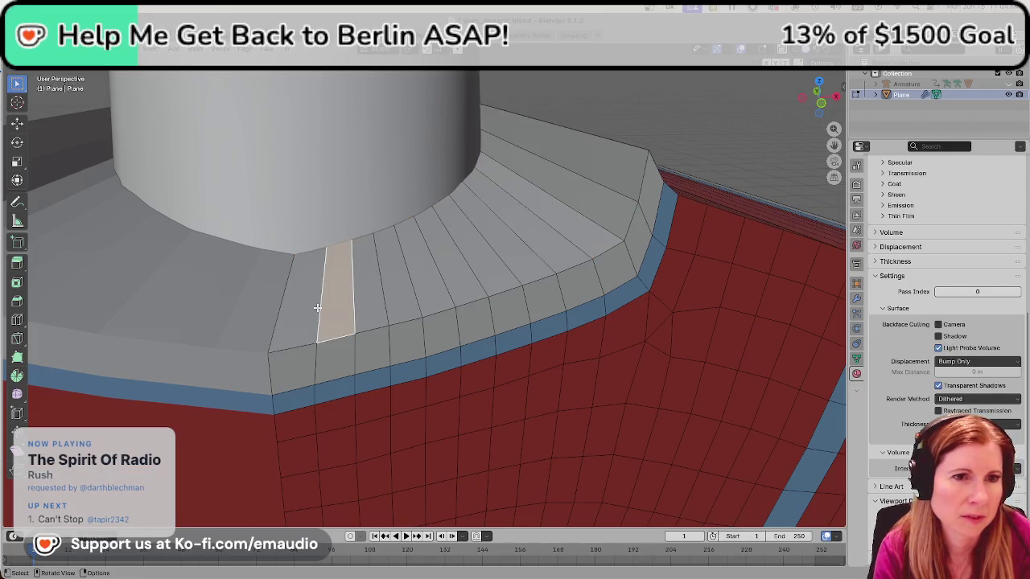
mouse_move(502, 247)
middle_mouse_down()
mouse_move(485, 252)
mouse_move(496, 247)
middle_mouse_up()
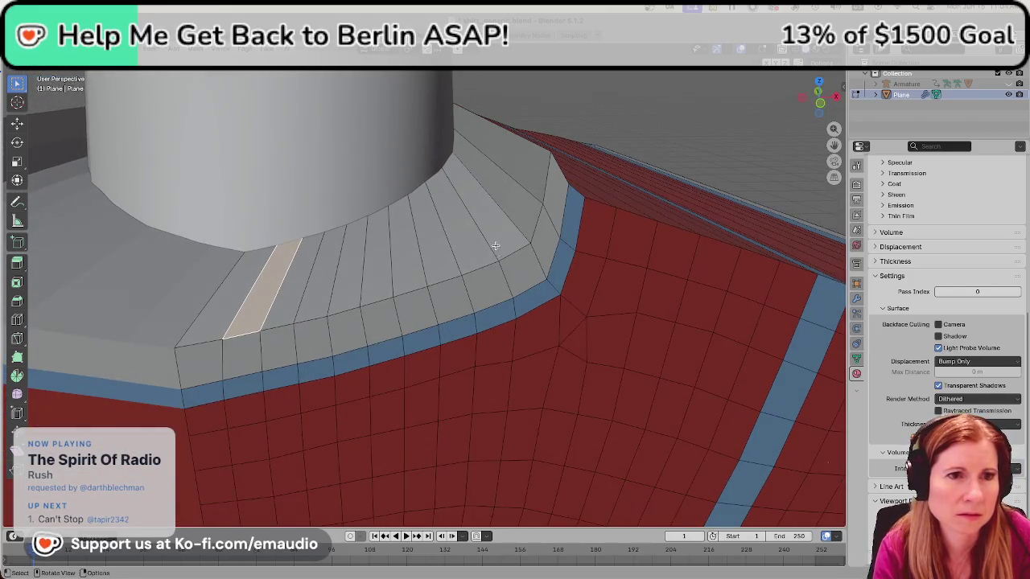
left_click(535, 176)
left_click(498, 197, "shift")
left_click(475, 207, "shift")
left_click(441, 230, "shift")
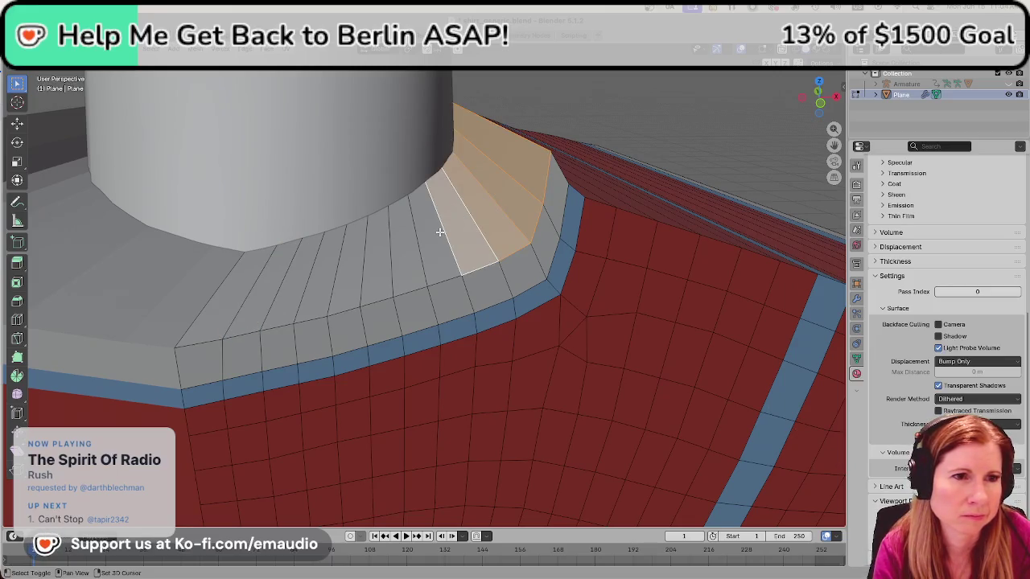
left_click(422, 238, "shift")
left_click(402, 246, "shift")
Extend the collar selection leftward and delete the selected faces.
left_click(386, 263, "shift")
left_click(354, 276, "shift")
left_click(320, 288, "shift")
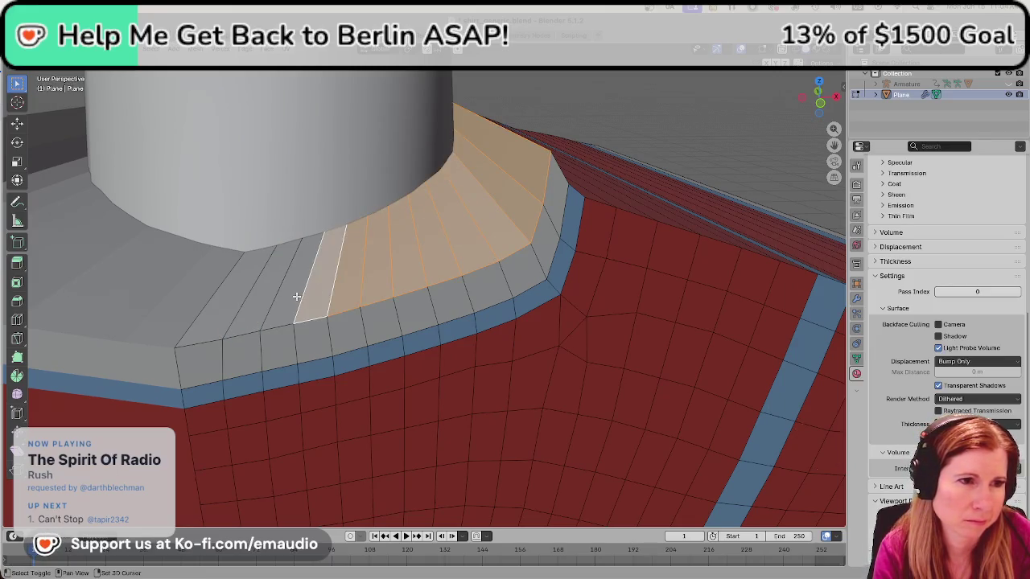
left_click(286, 299, "shift")
left_click(255, 300, "shift")
left_click(238, 302, "shift")
right_click(241, 303)
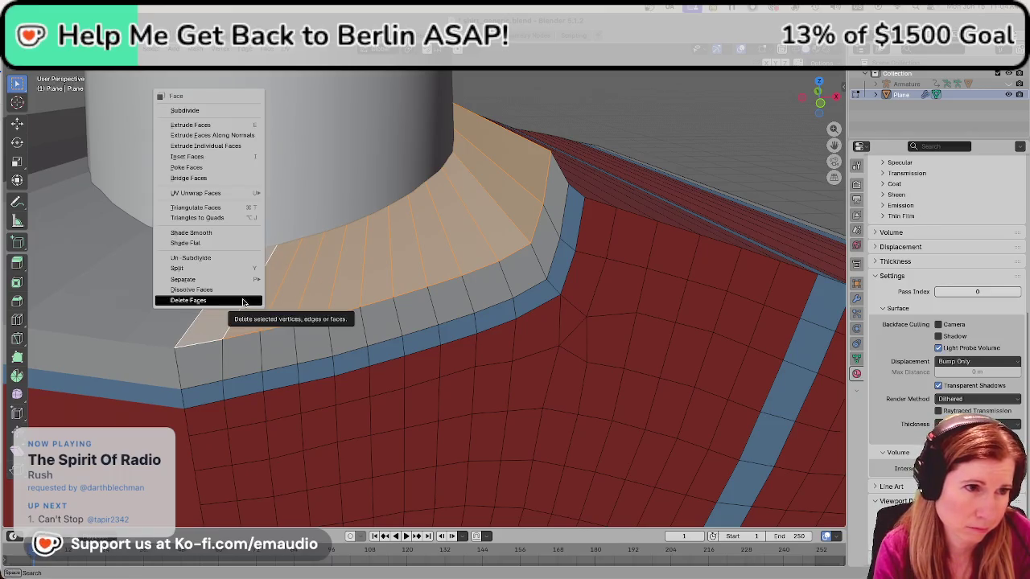
left_click(243, 299)
scroll(243, 300, "down", 5)
middle_click_drag(242, 299, 412, 290)
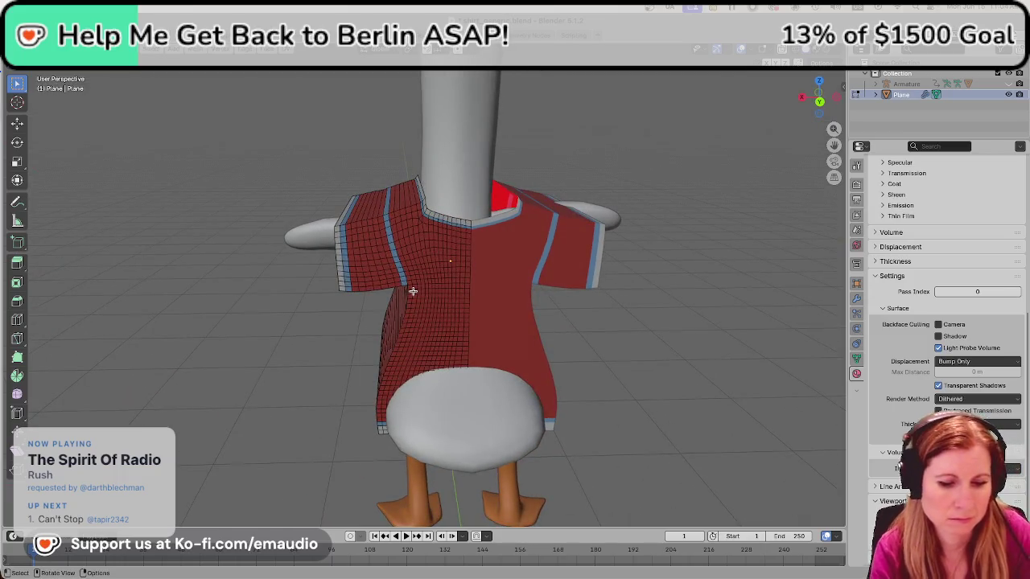
Orbit to a front view of the shirt and save the file.
mouse_move(379, 287)
middle_mouse_down()
mouse_move(506, 299)
mouse_move(582, 287)
mouse_move(472, 237)
mouse_move(434, 236)
middle_mouse_up()
middle_click_drag(415, 273, 395, 306)
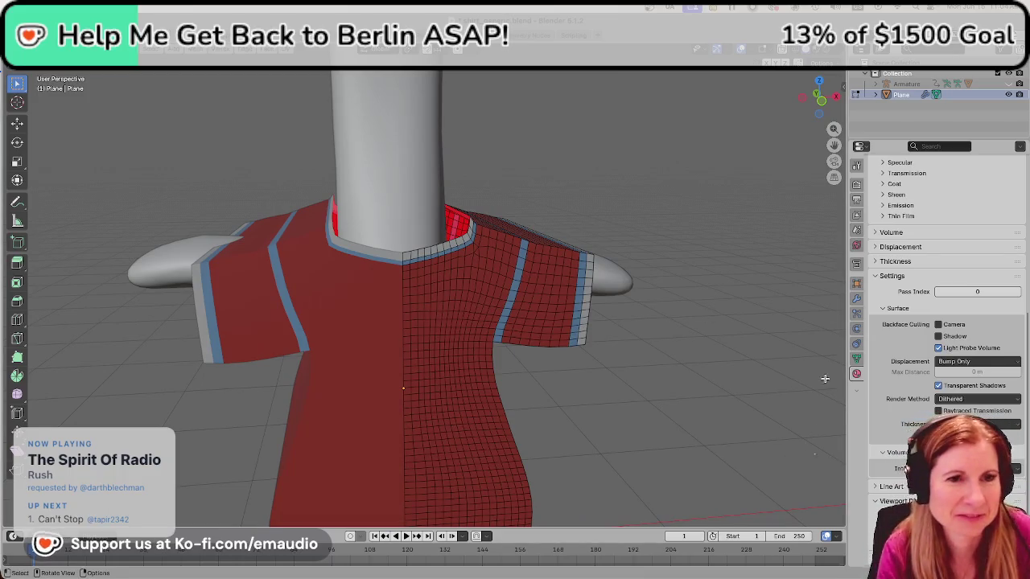
key("ctrl+s")
Close in on the sleeve and select the edge loops of its bottom grey band.
mouse_move(675, 348)
middle_mouse_down()
mouse_move(686, 344)
mouse_move(627, 322)
middle_mouse_up()
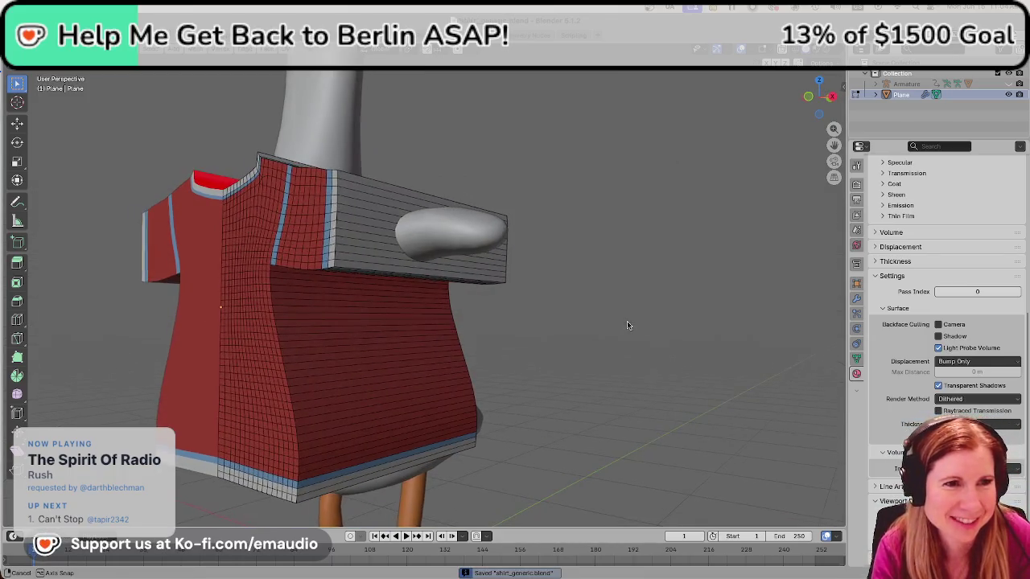
mouse_move(389, 203)
middle_mouse_down("ctrl")
mouse_move(375, 202)
mouse_move(424, 210)
mouse_move(424, 242)
middle_mouse_up("ctrl")
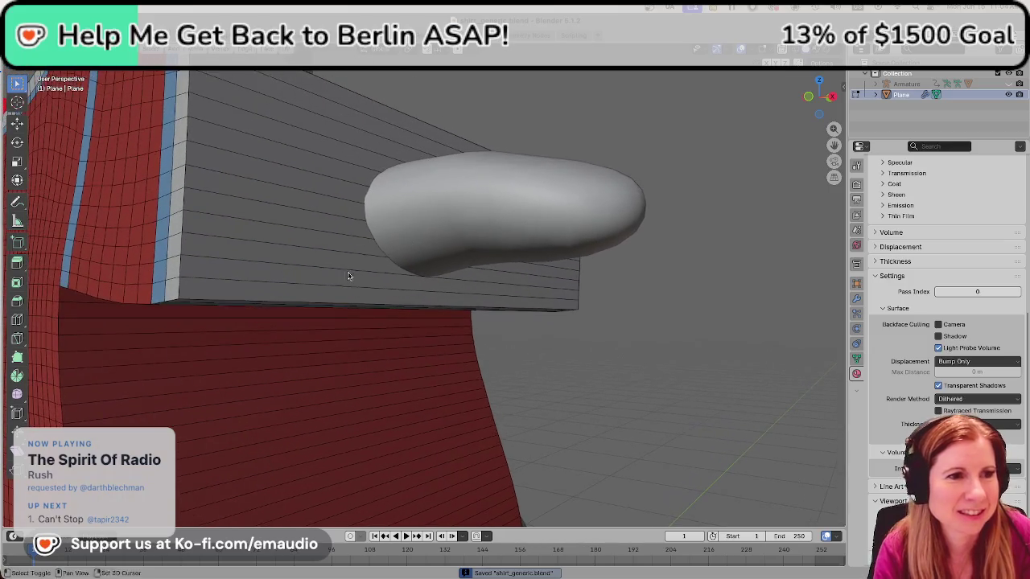
left_click(276, 259, "alt")
key("alt+a")
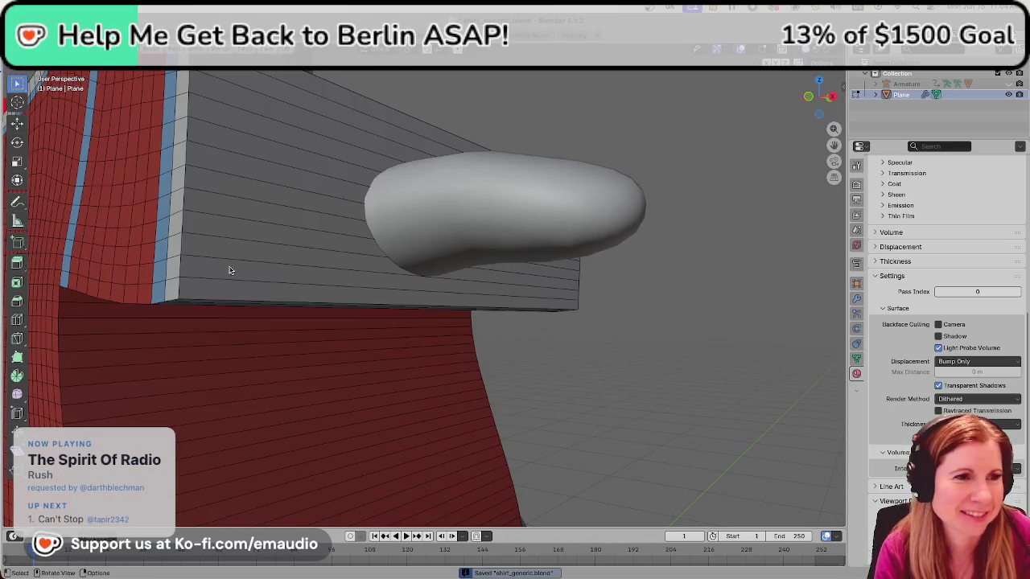
left_click(214, 287, "alt")
left_click(218, 270, "alt+shift")
left_click(216, 234, "alt+shift")
left_click(216, 218, "alt+shift")
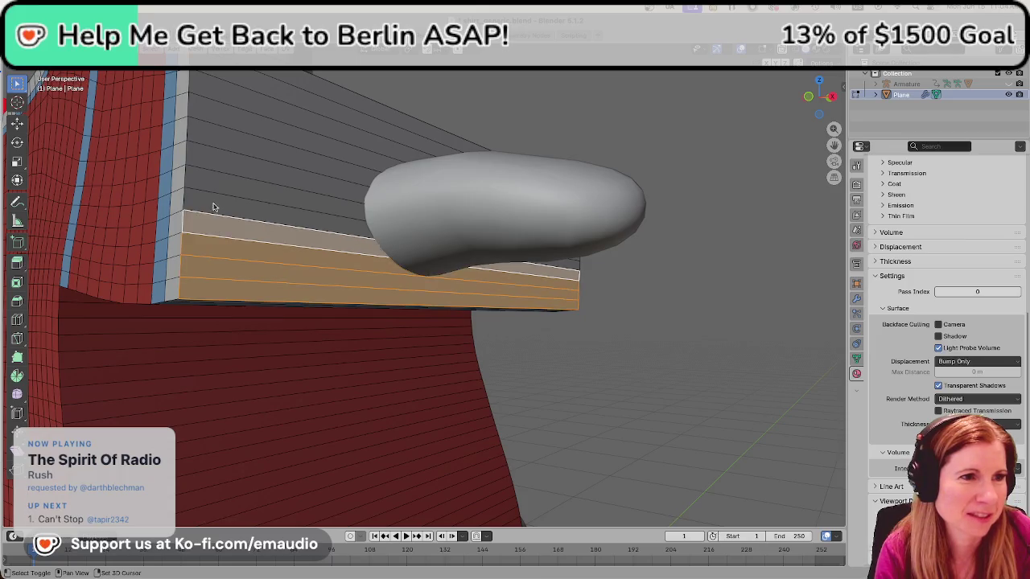
left_click(215, 201, "alt+shift")
left_click(214, 182, "alt+shift")
Extend the selection up the sleeve extension and delete those faces.
left_click(213, 164, "alt+shift")
left_click(212, 147, "alt+shift")
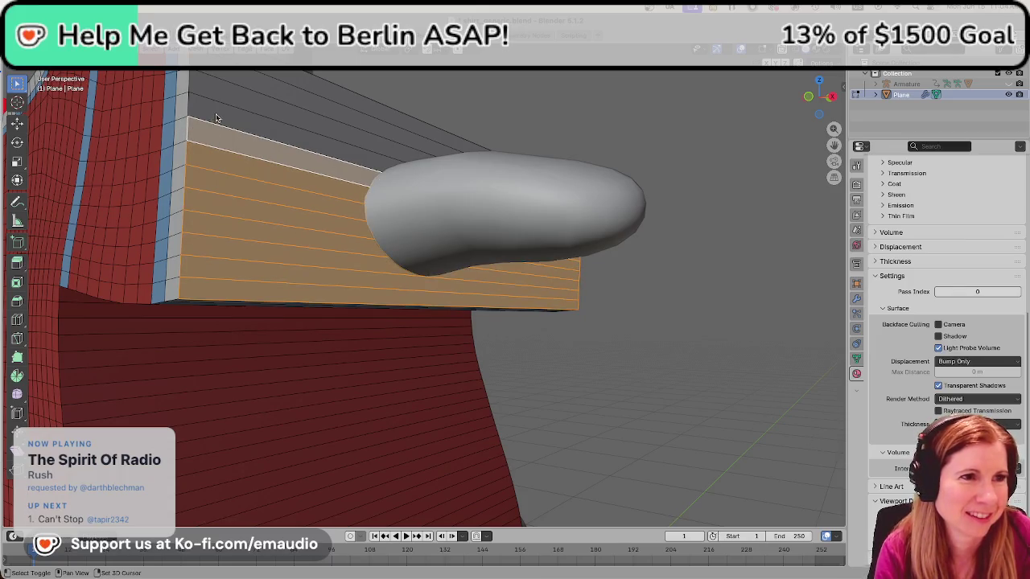
left_click(216, 118, "alt+shift")
left_click(234, 101, "alt+shift")
left_click(254, 86, "alt+shift")
left_click(274, 77, "alt+shift")
key("ctrl+f")
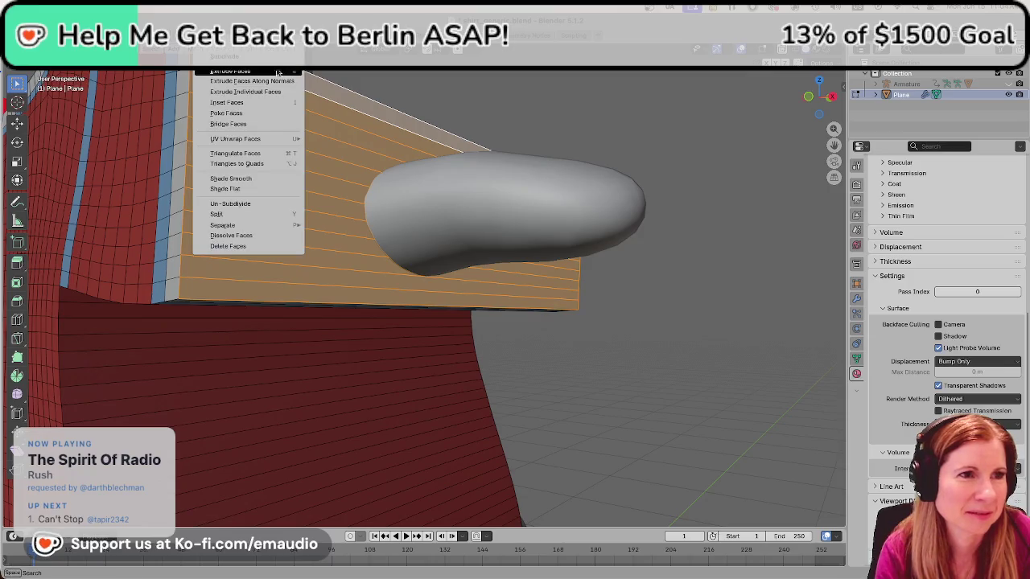
left_click(255, 246)
mouse_move(302, 241)
middle_mouse_down()
mouse_move(454, 351)
mouse_move(534, 274)
middle_mouse_up()
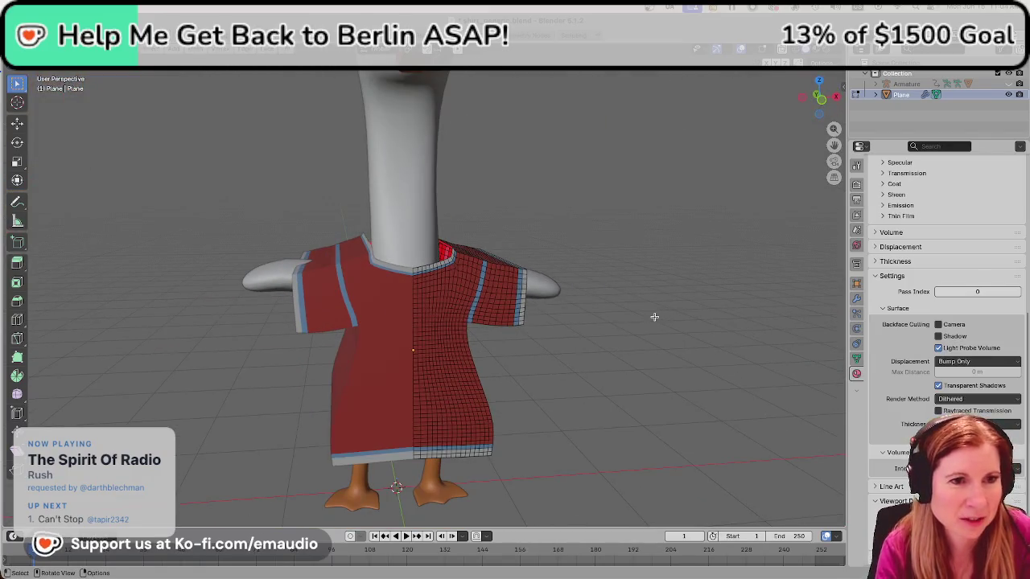
key("ctrl+s")
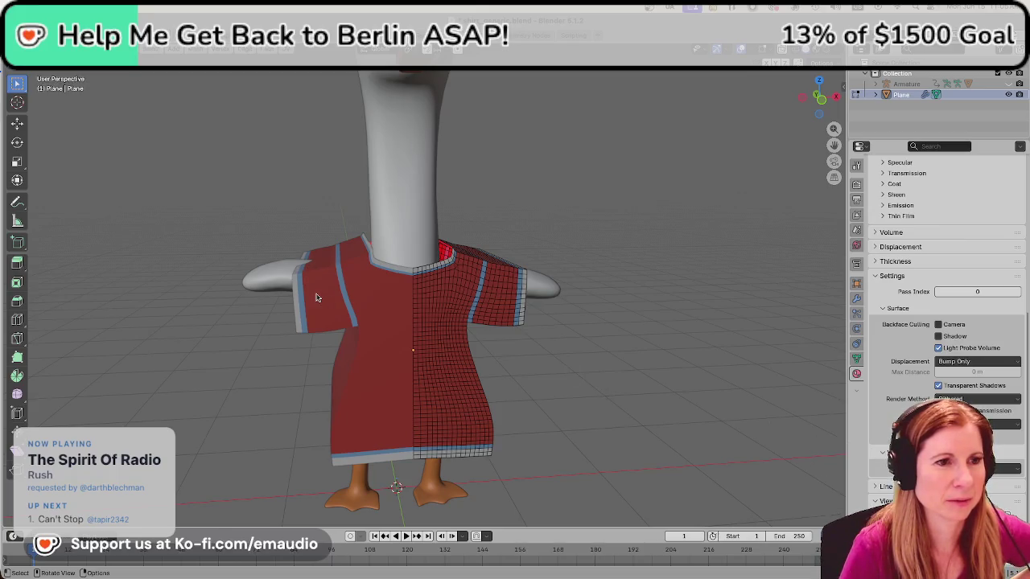
scroll(317, 298, "up", 2)
scroll(313, 302, "up", 1)
scroll(647, 403, "down", 6)
mouse_move(616, 384)
middle_mouse_down()
mouse_move(651, 290)
mouse_move(730, 305)
middle_mouse_up()
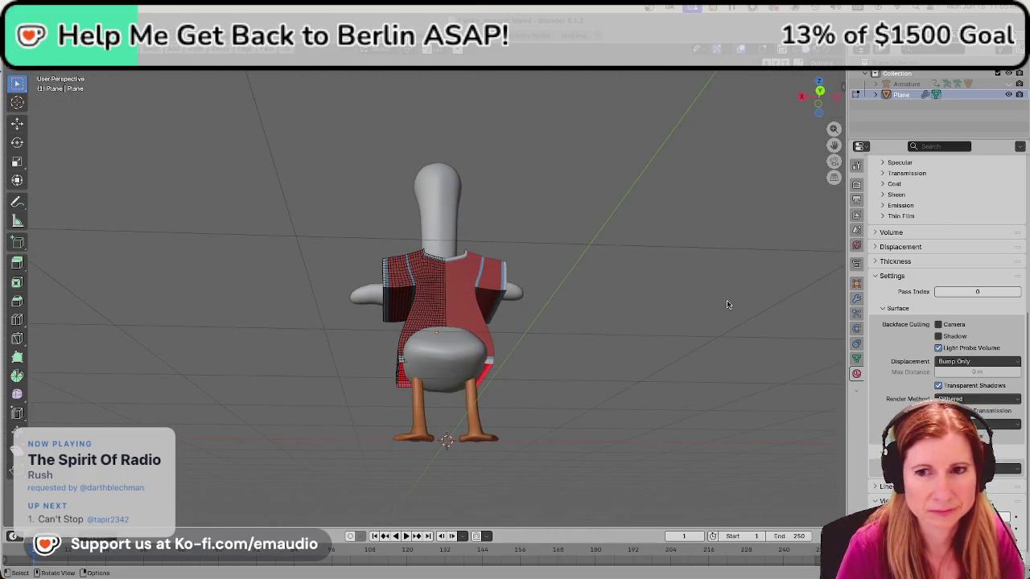
scroll(724, 306, "up", 2)
scroll(724, 305, "down", 1)
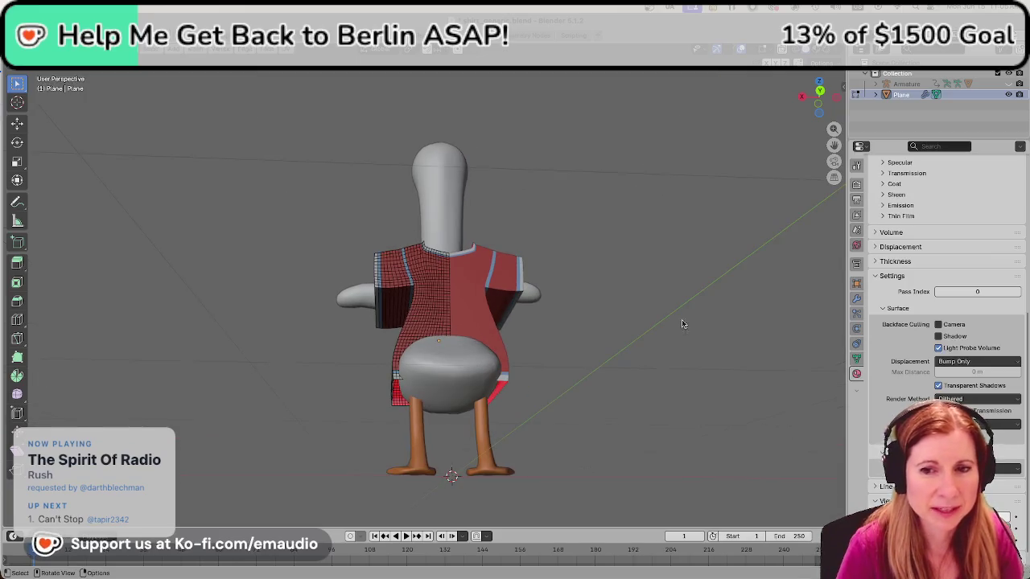
mouse_move(686, 345)
middle_mouse_down()
mouse_move(620, 351)
mouse_move(636, 369)
middle_mouse_up()
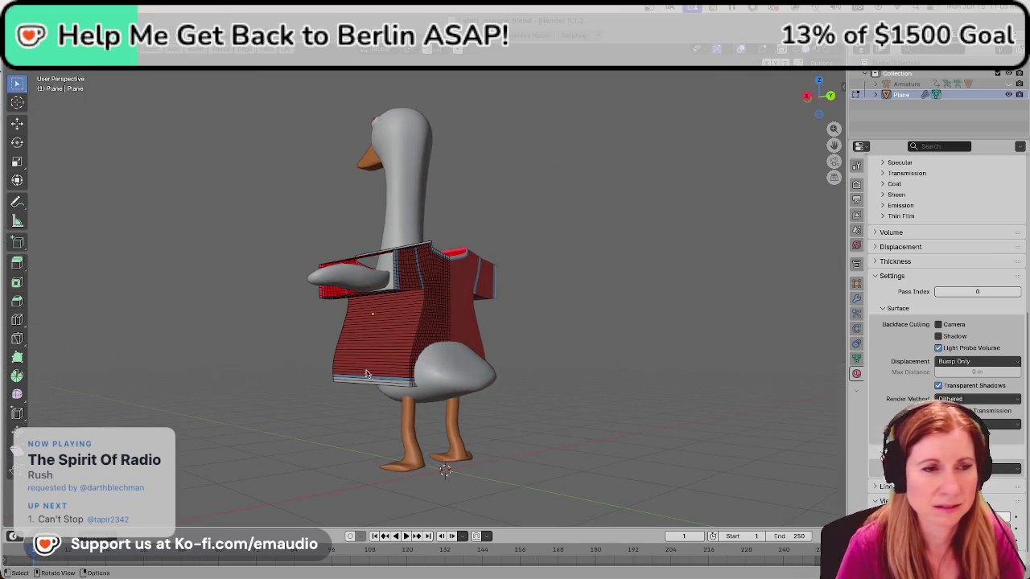
middle_click_drag(379, 372, 455, 379)
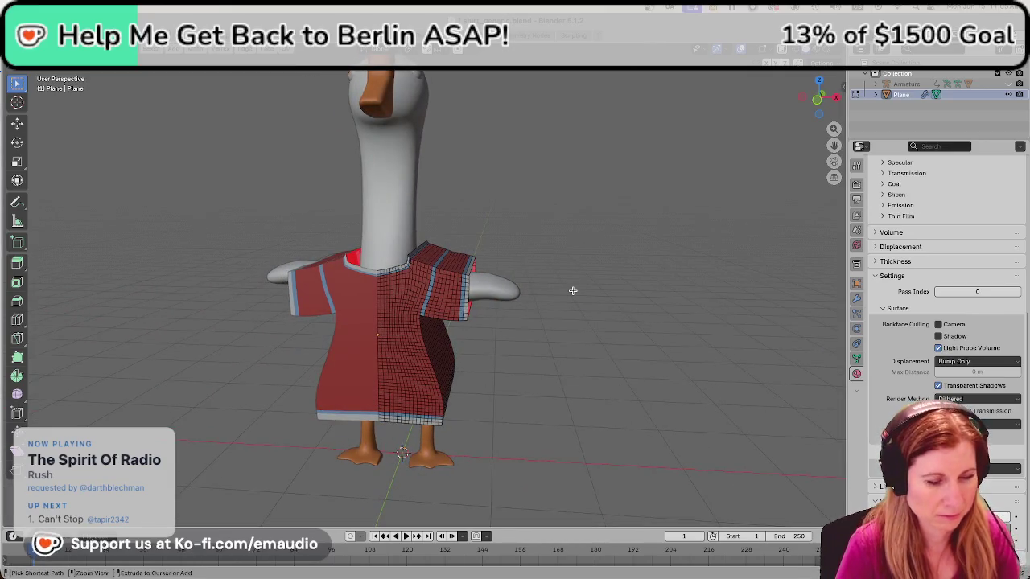
key("ctrl+s")
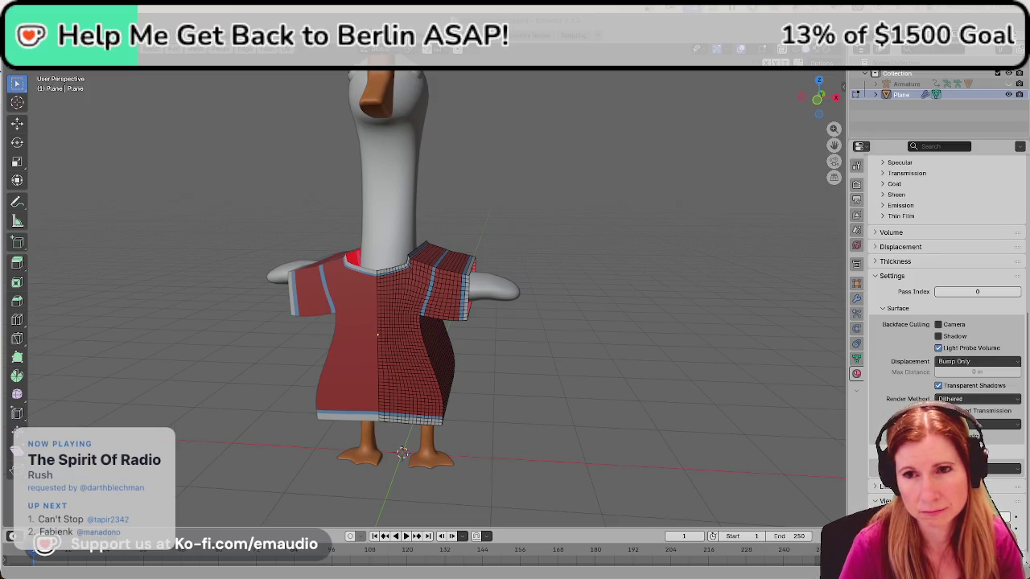
scroll(559, 214, "up", 2)
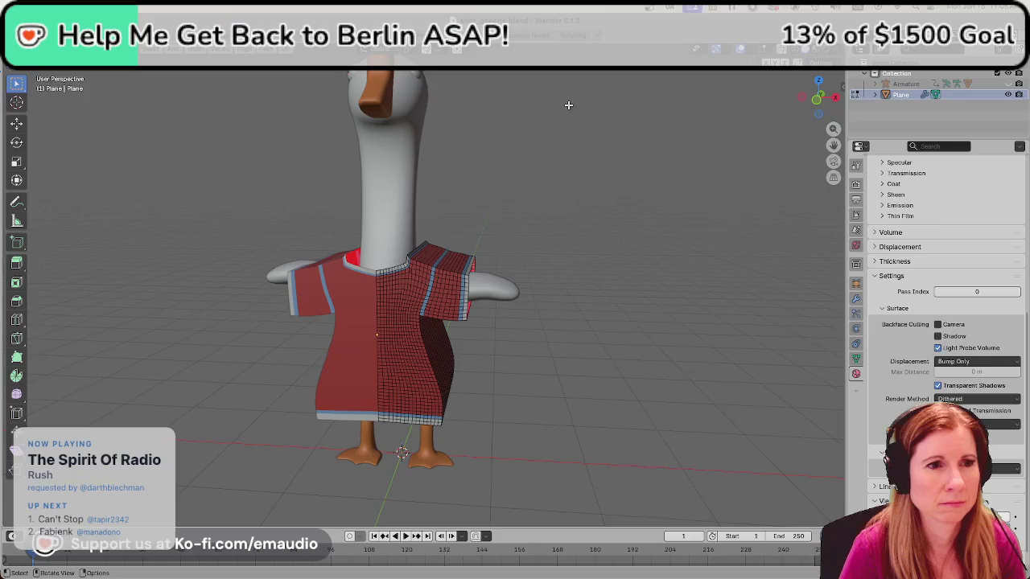
scroll(559, 213, "up", 3)
scroll(559, 213, "up", 2)
middle_click_drag(560, 213, 425, 338)
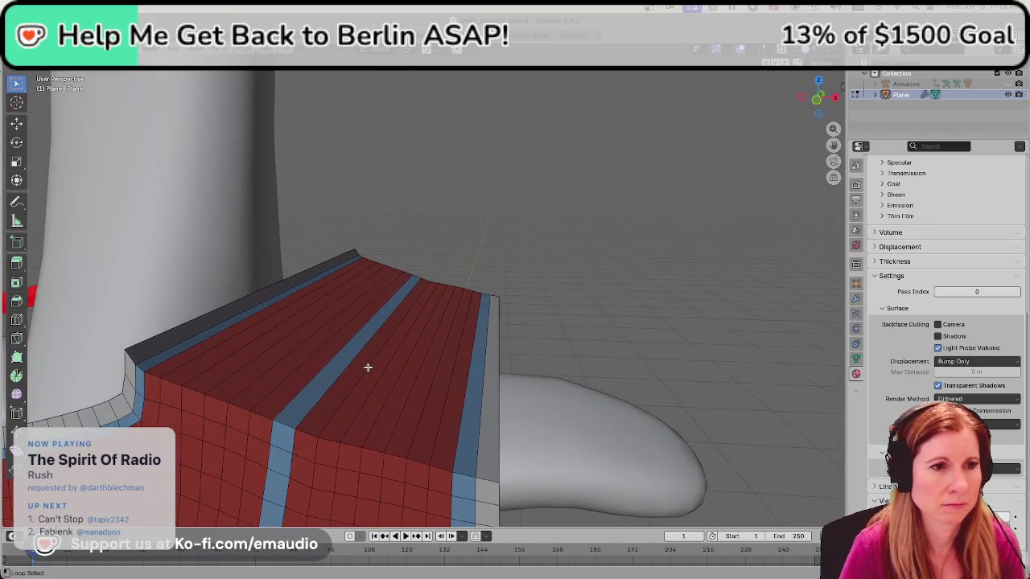
Select the linked shoulder-top panel, then add the connected side panel.
key("l")
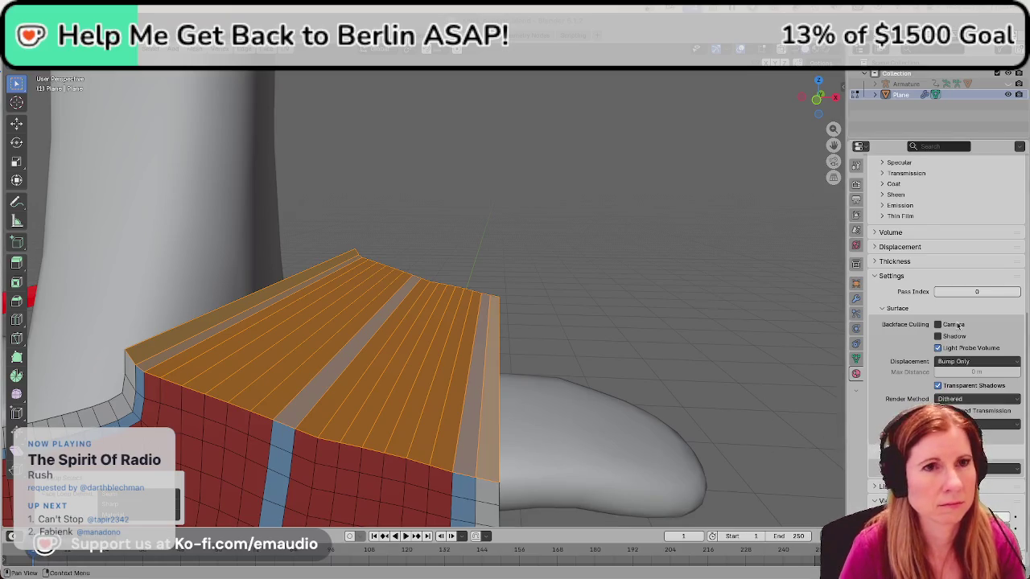
mouse_move(690, 291)
middle_mouse_down()
mouse_move(664, 262)
mouse_move(522, 320)
mouse_move(542, 294)
mouse_move(422, 213)
middle_mouse_up()
key("ctrl+l")
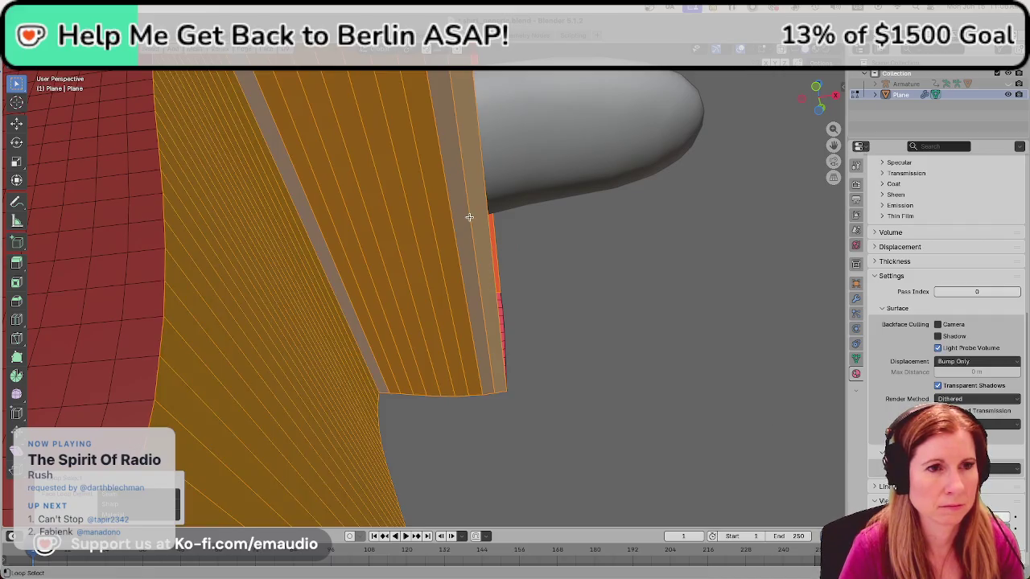
scroll(472, 229, "down", 5)
mouse_move(624, 243)
middle_mouse_down()
mouse_move(584, 215)
mouse_move(581, 288)
mouse_move(614, 340)
mouse_move(366, 509)
middle_mouse_up()
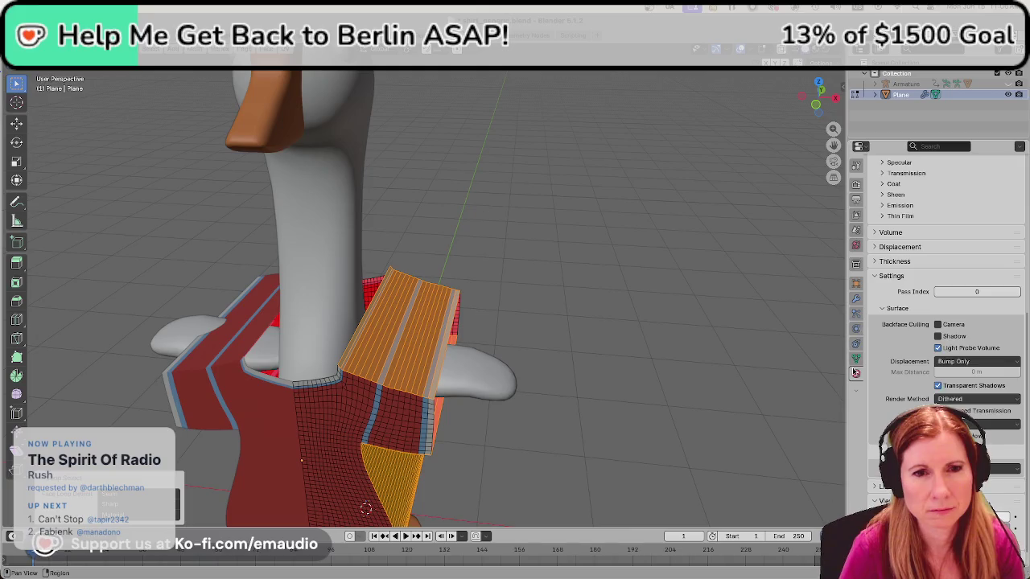
Delete only the faces of the seam-material strips, keeping their edges, then return to Object Mode and save.
scroll(909, 250, "up", 2)
scroll(918, 322, "up", 5)
scroll(917, 320, "up", 2)
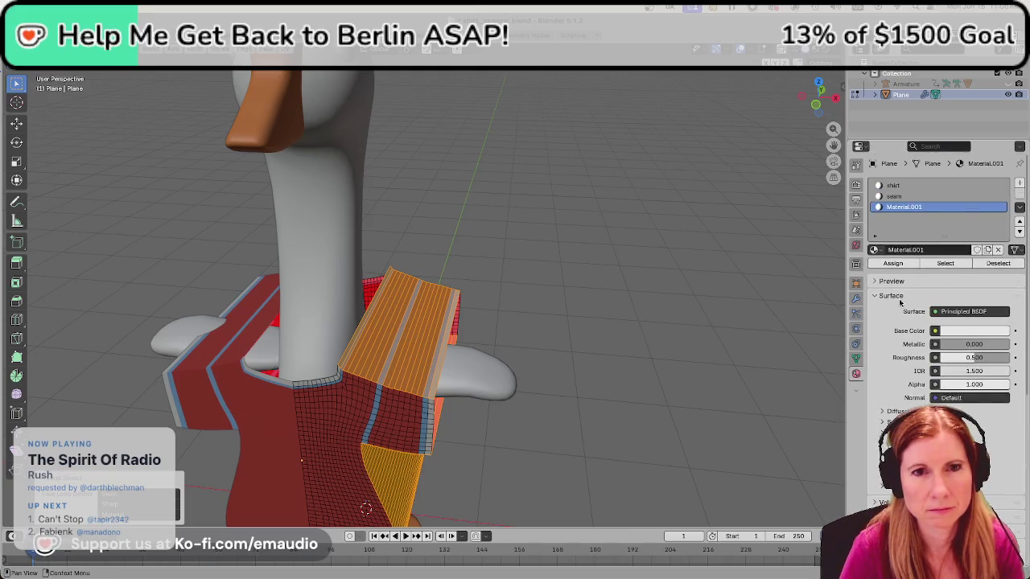
left_click(907, 197)
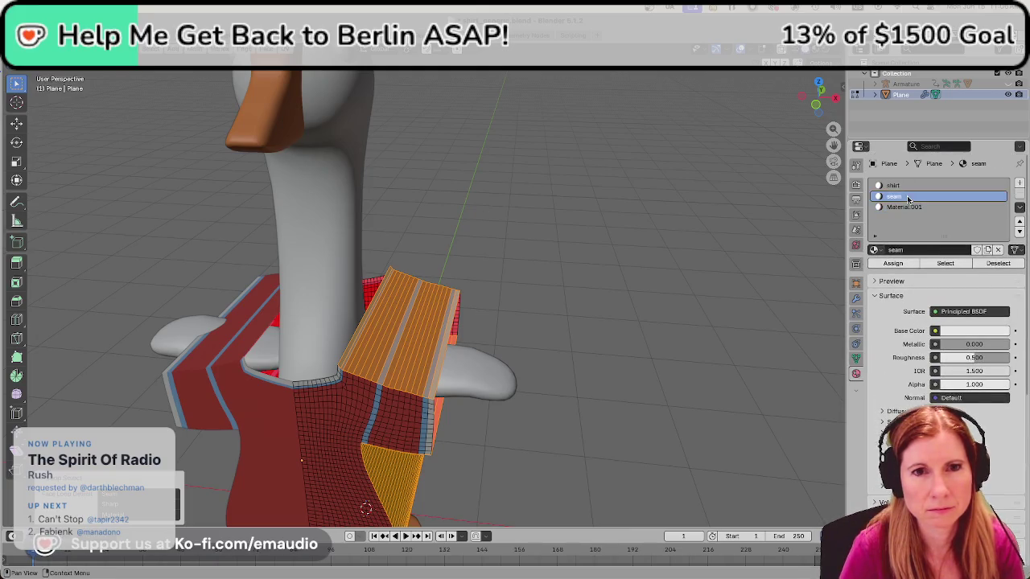
left_click(946, 264)
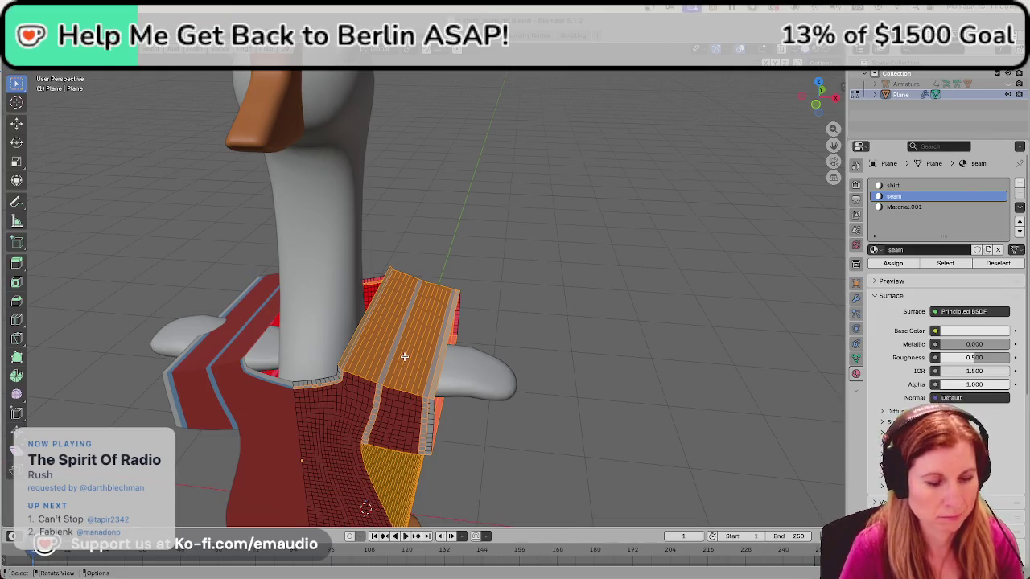
key("x")
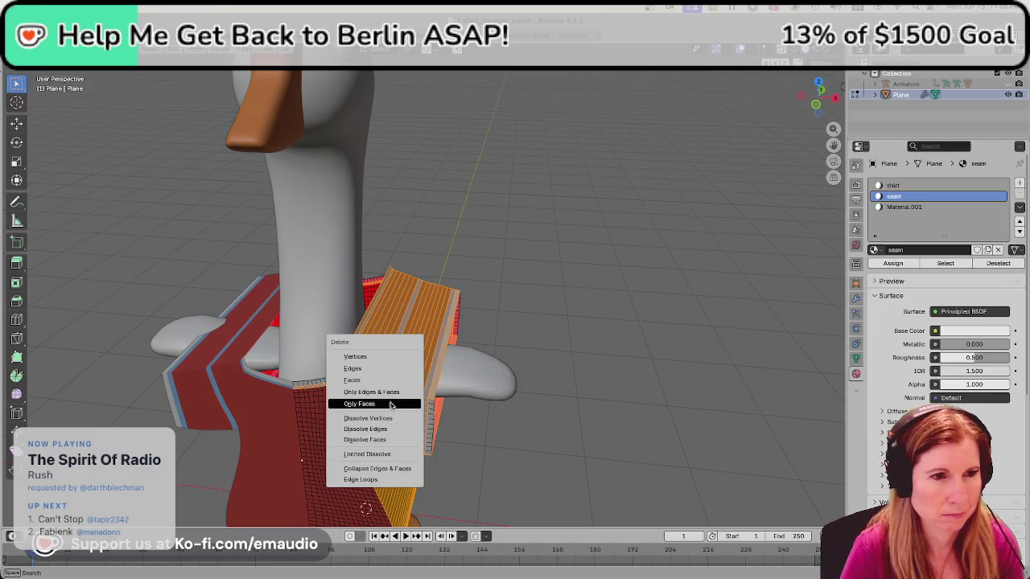
left_click(392, 404)
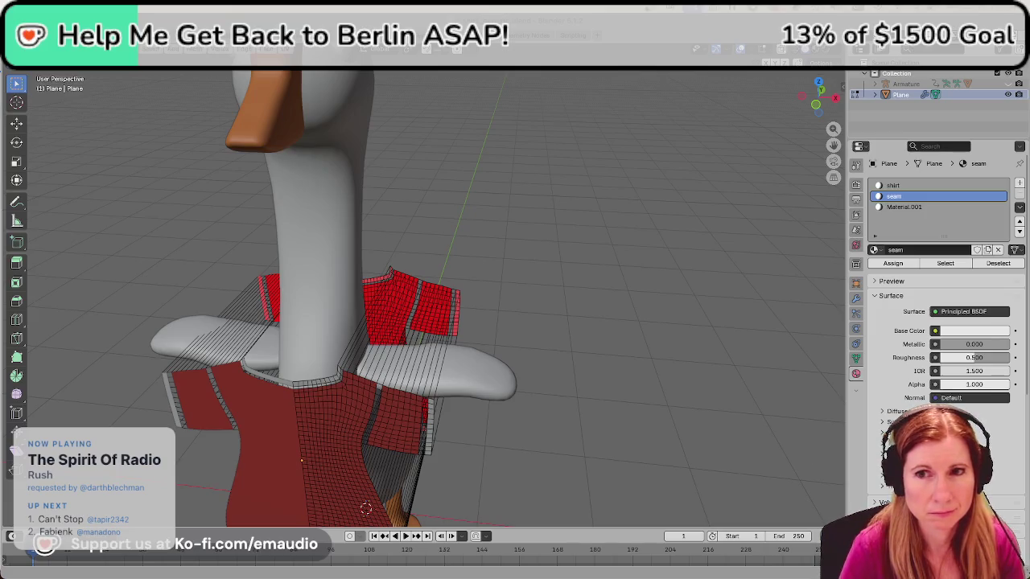
key("Tab")
key("ctrl+s")
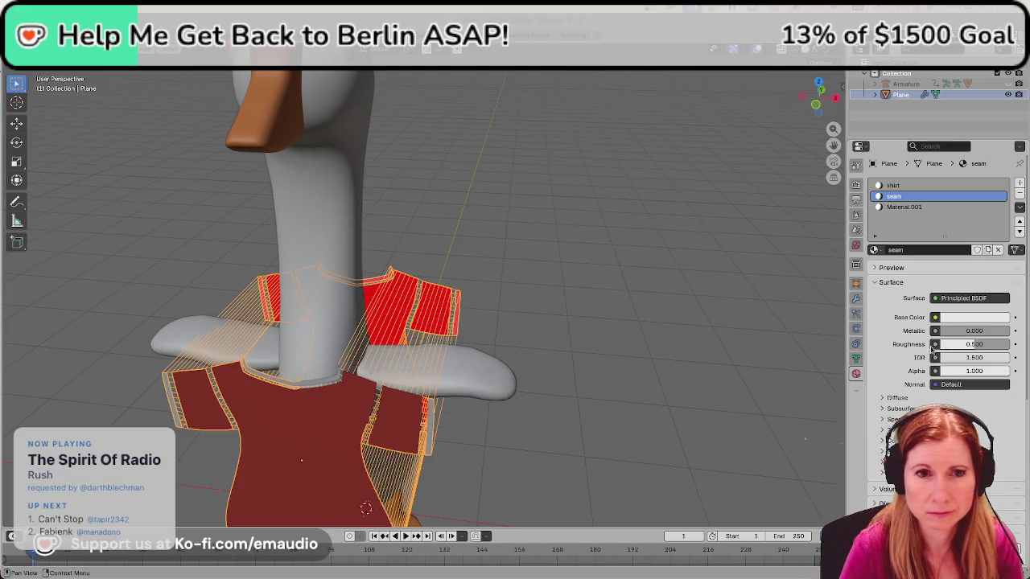
Add Cloth physics to the shirt plane with Quality Steps set to 10, then review the cloth settings.
left_click(856, 328)
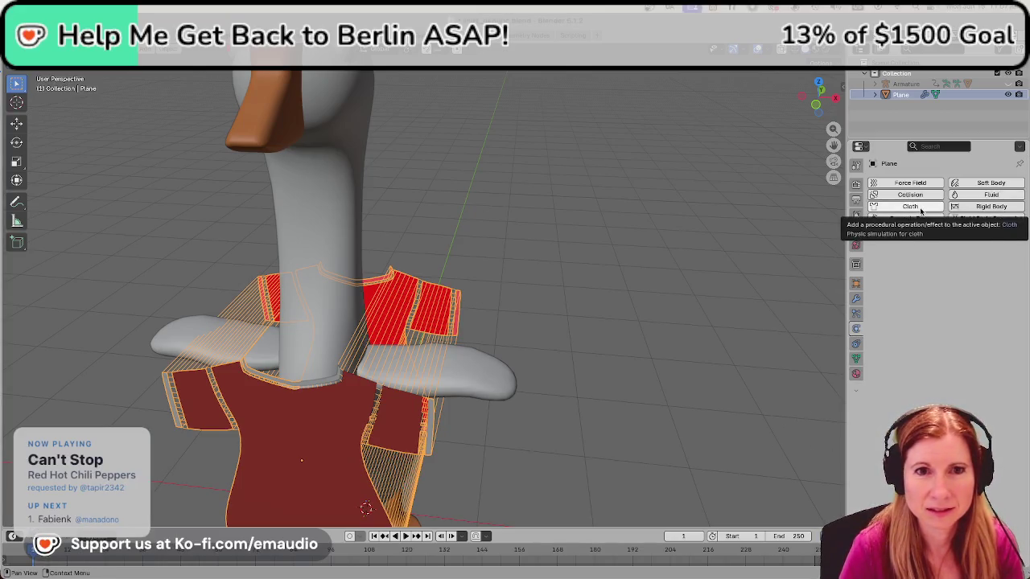
left_click(910, 207)
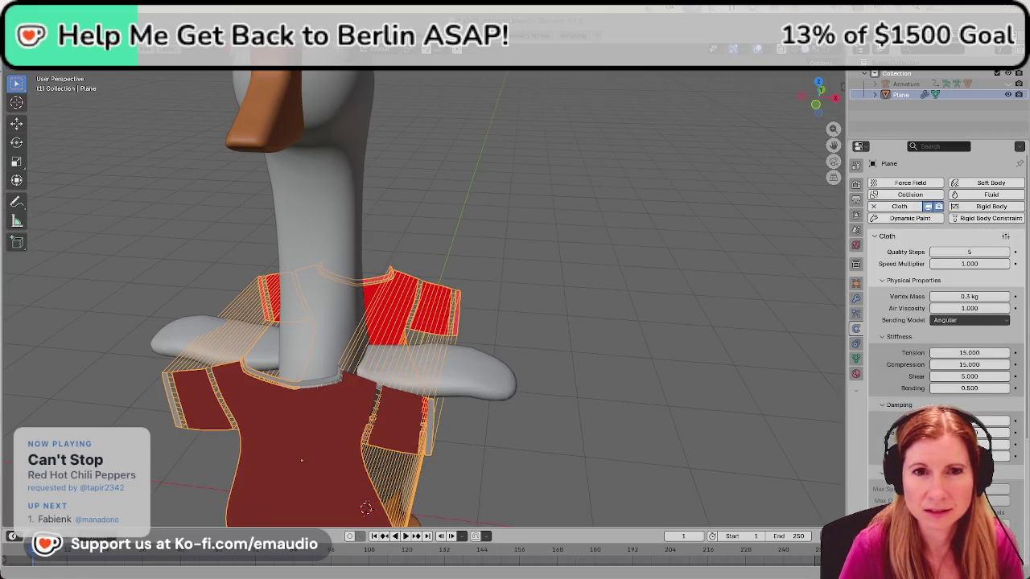
left_click(973, 252)
type("10")
key("Return")
scroll(936, 277, "down", 5)
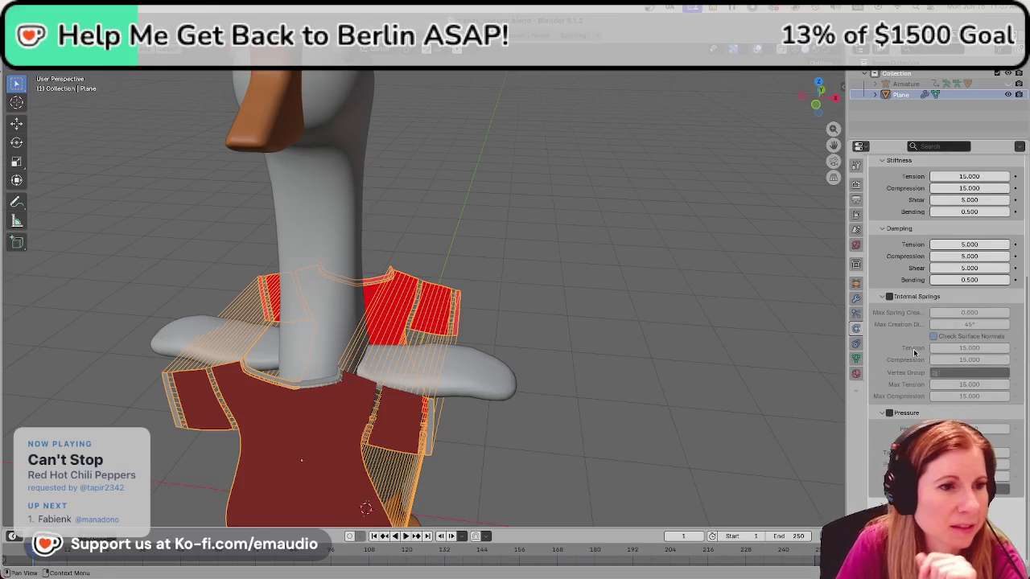
scroll(579, 241, "down", 3)
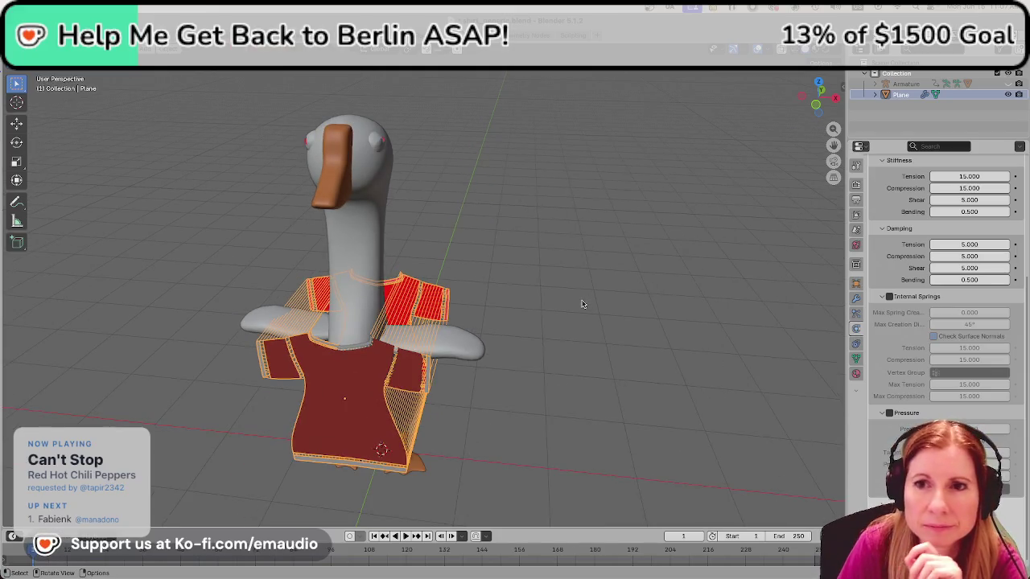
mouse_move(580, 301)
middle_mouse_down()
mouse_move(578, 271)
mouse_move(528, 340)
middle_mouse_up()
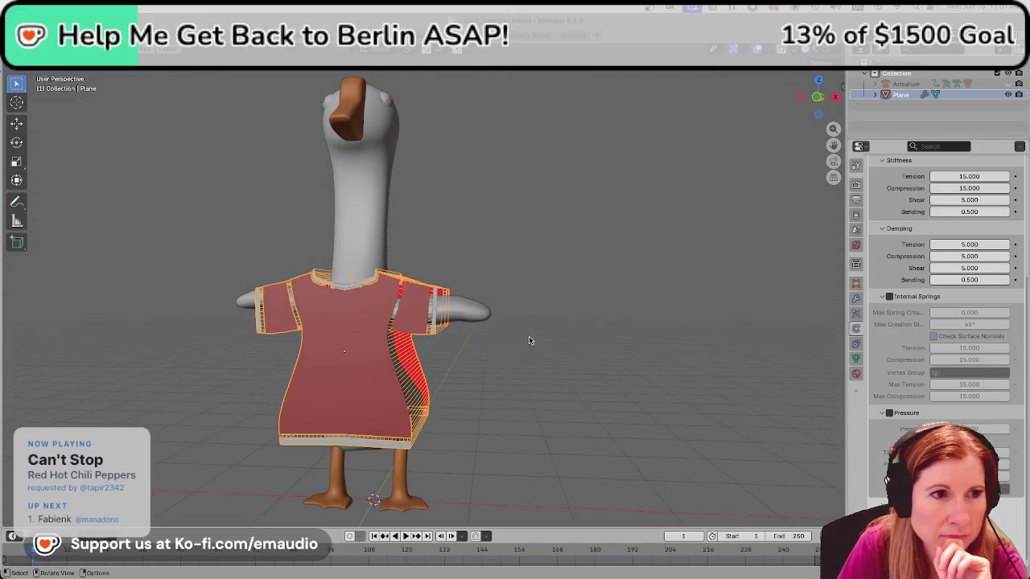
scroll(529, 340, "up", 3)
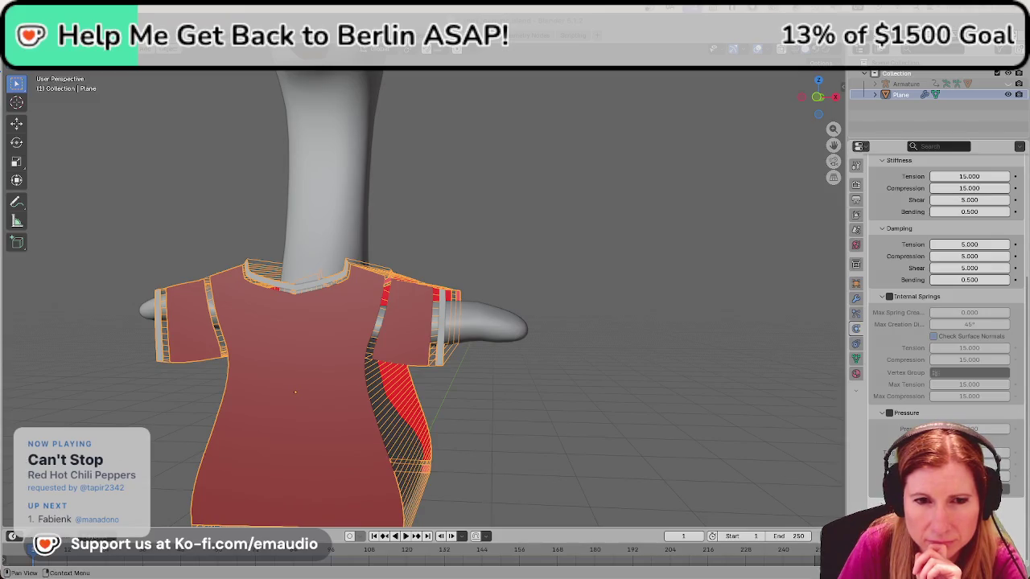
scroll(941, 281, "down", 4)
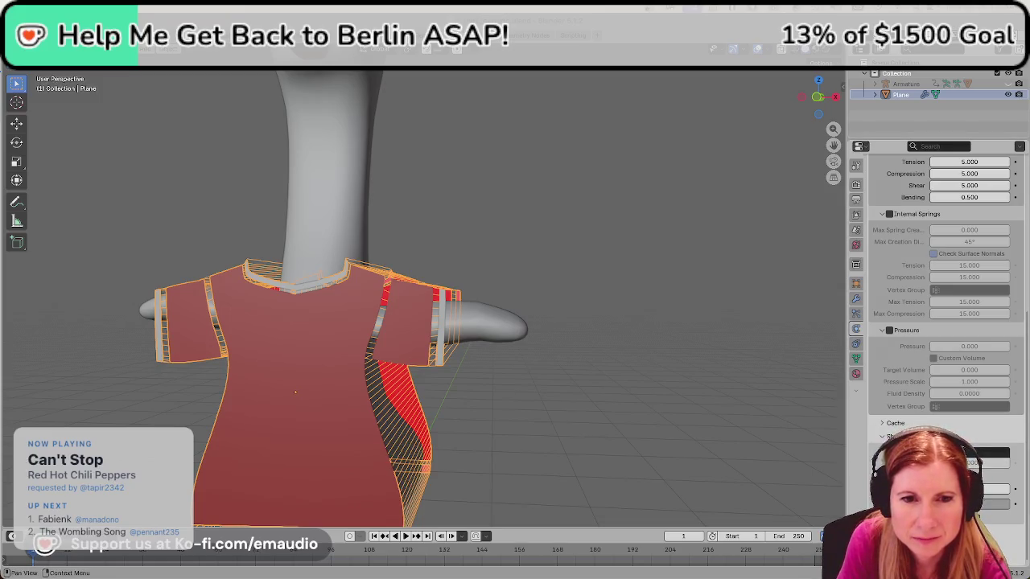
Set the cloth Object Collisions distance to 0.005 m and collision Quality to 5, then select the goose body.
scroll(937, 322, "down", 4)
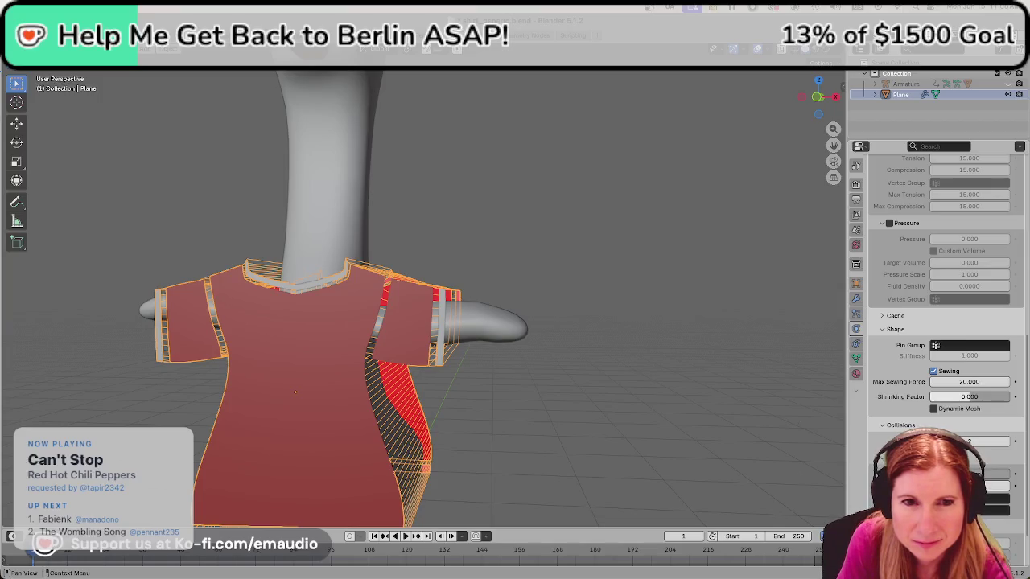
scroll(970, 397, "down", 2)
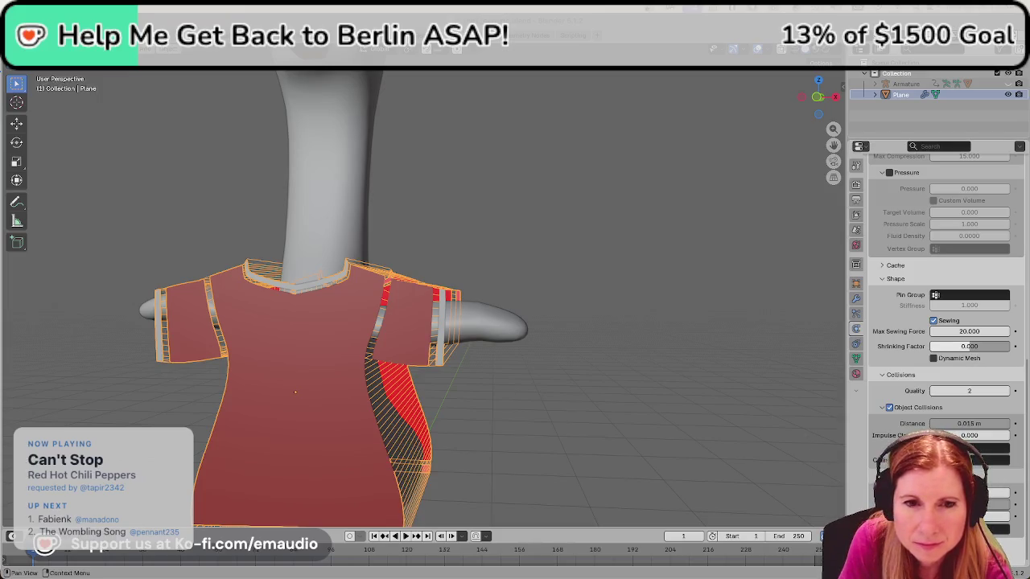
left_click(970, 492)
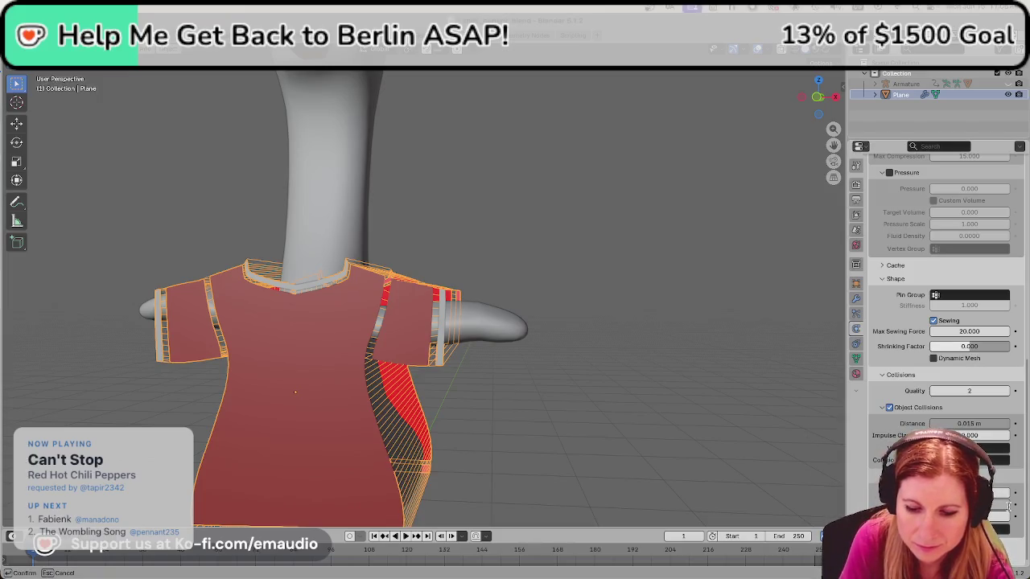
key("Return")
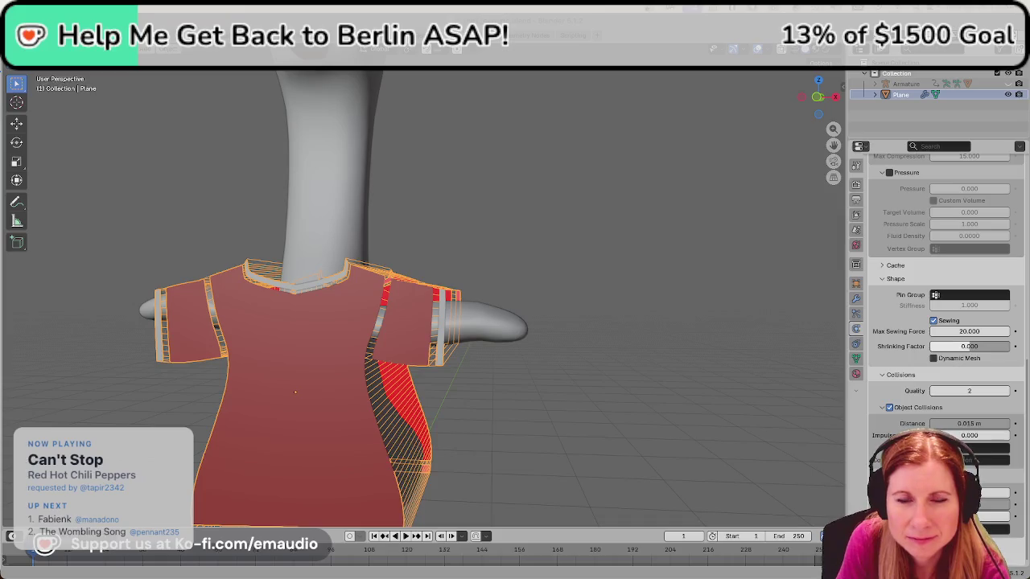
double_click(982, 420)
type("0")
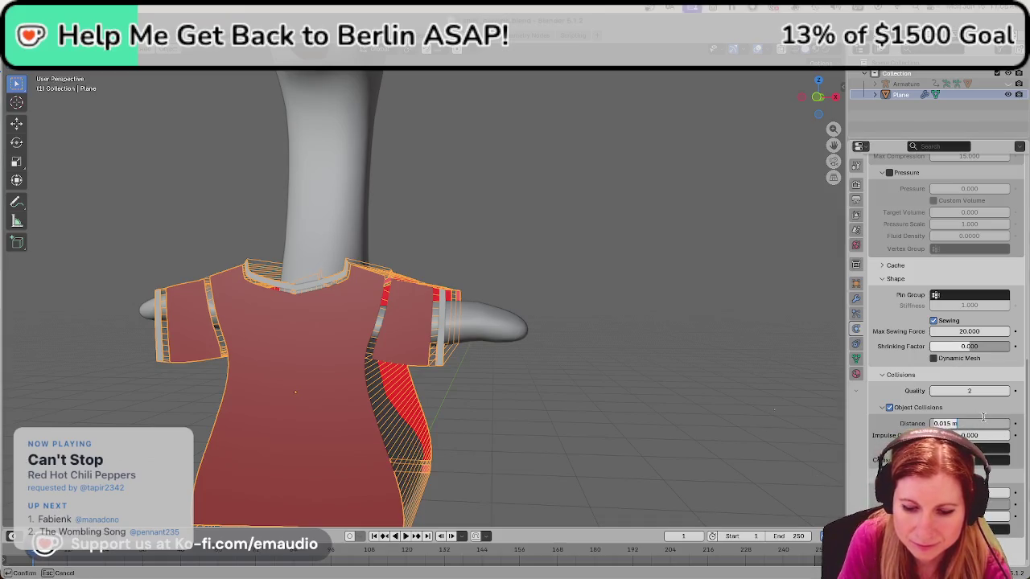
type(".005")
key("Return")
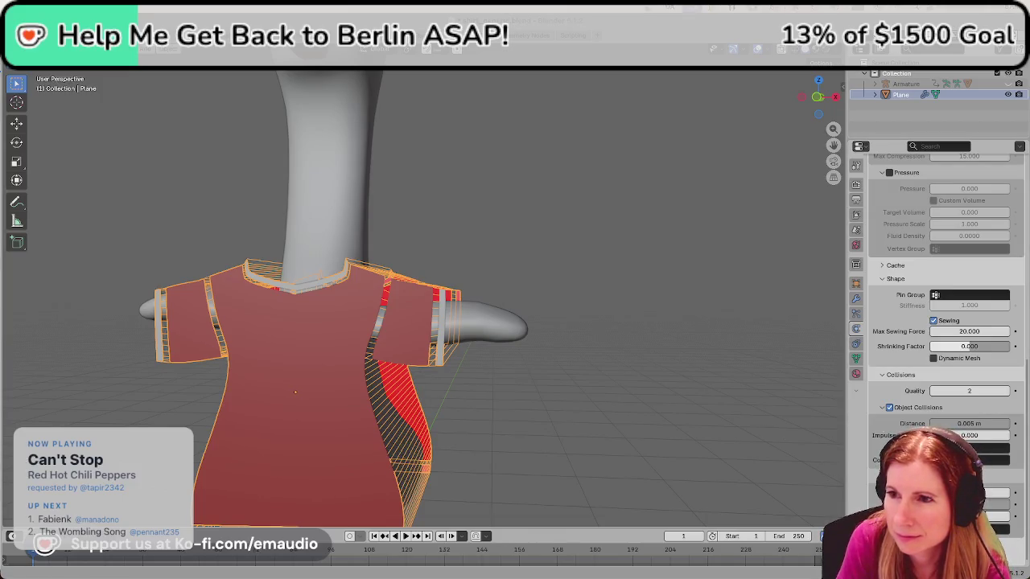
double_click(962, 391)
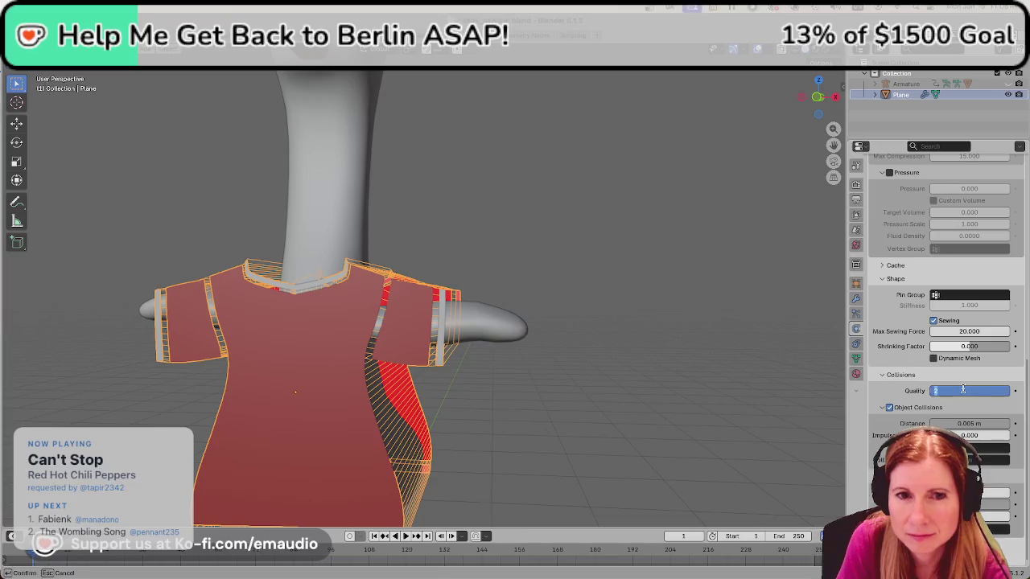
type("5")
key("Return")
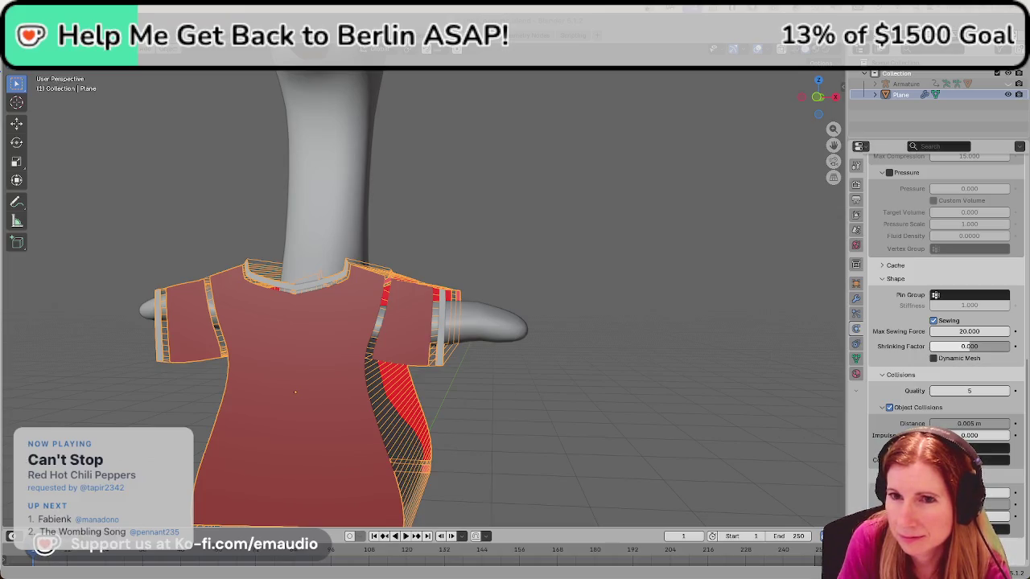
left_click(296, 392)
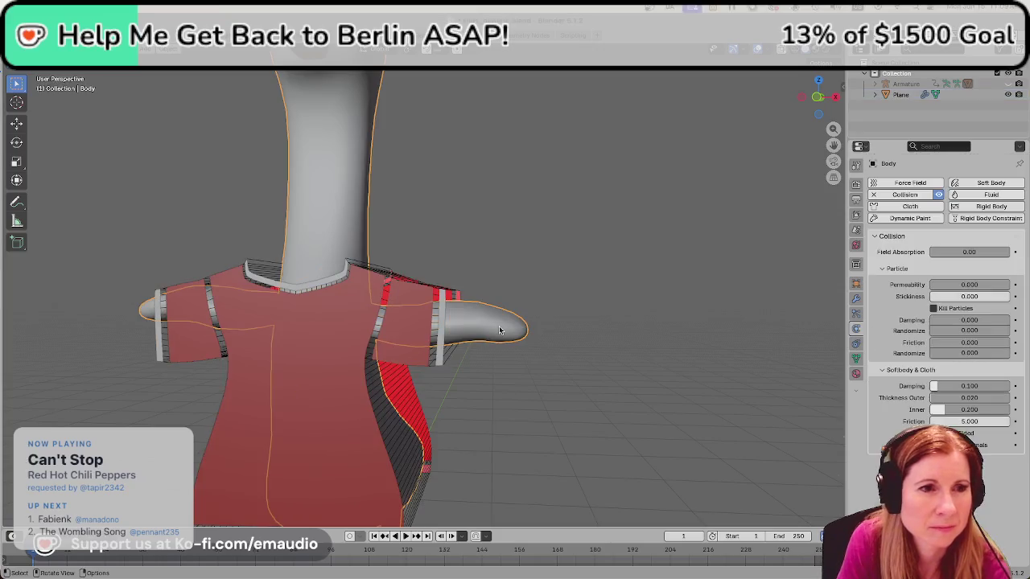
left_click(769, 51)
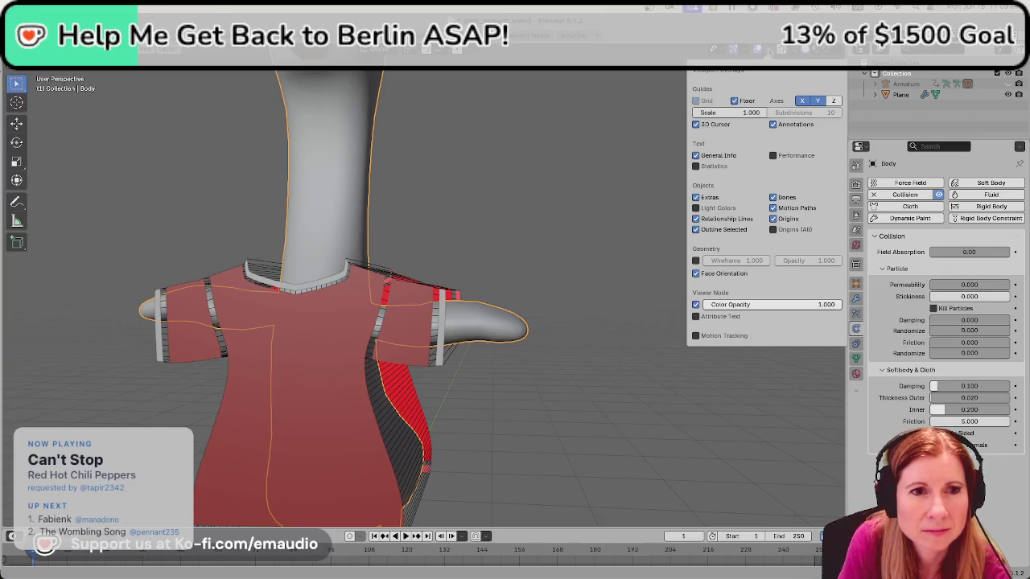
mouse_move(616, 249)
middle_mouse_down()
mouse_move(530, 235)
mouse_move(612, 270)
middle_mouse_up()
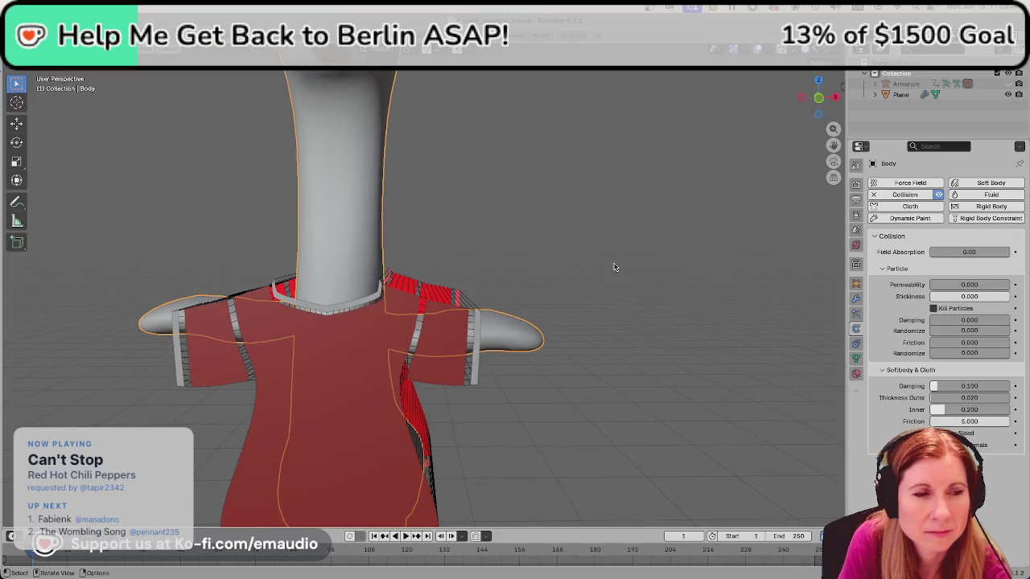
left_click(370, 374)
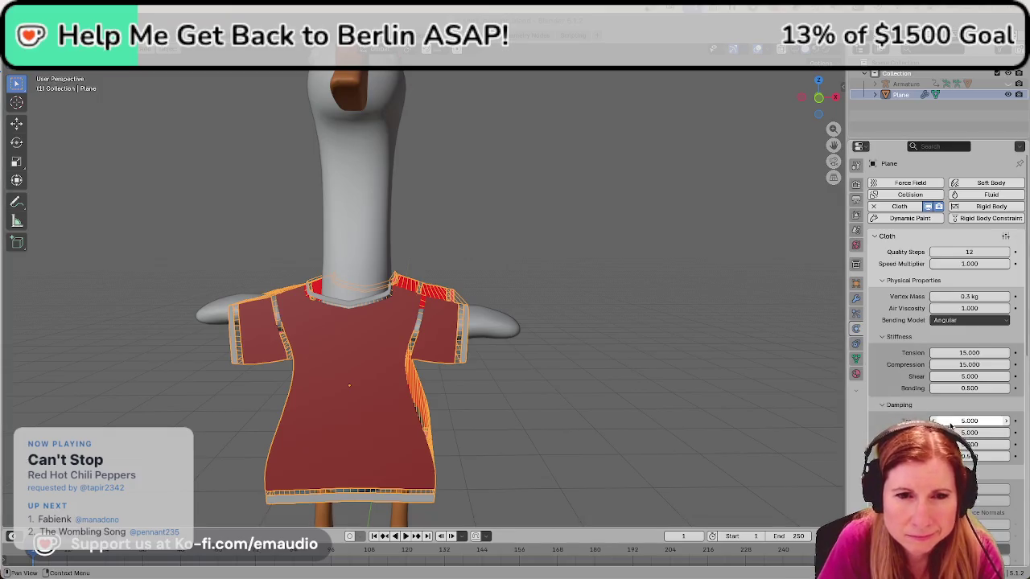
Set the cloth Shrinking Factor to -0.03, deselect everything, and save shirt_generic.blend.
scroll(938, 306, "down", 3)
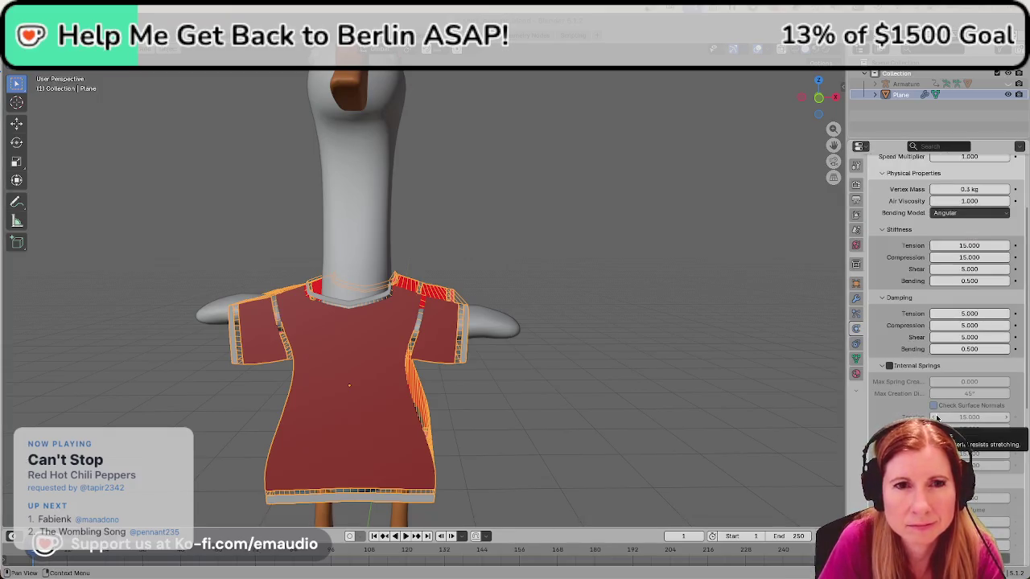
scroll(936, 417, "down", 2)
scroll(935, 415, "down", 3)
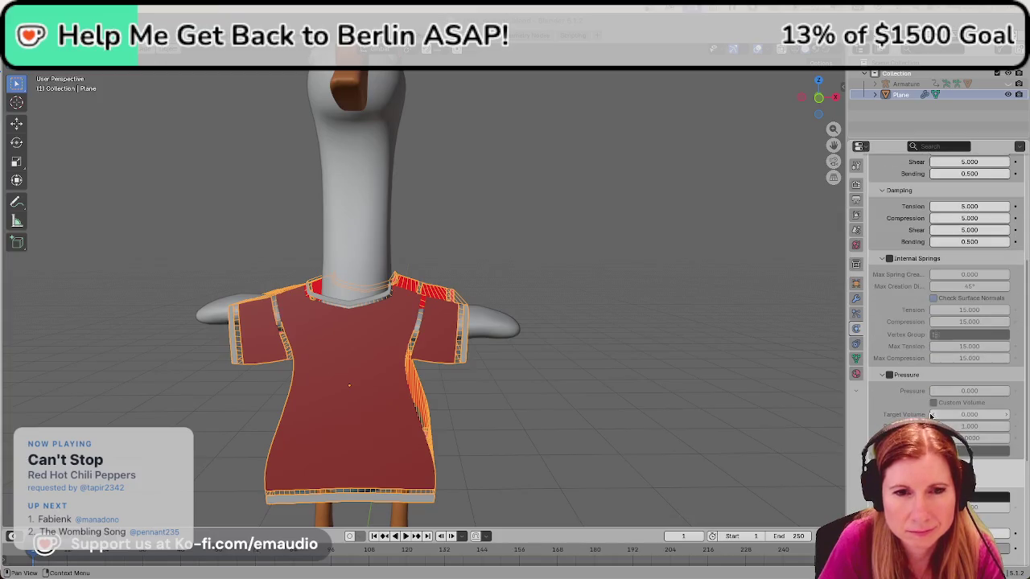
scroll(934, 412, "down", 1)
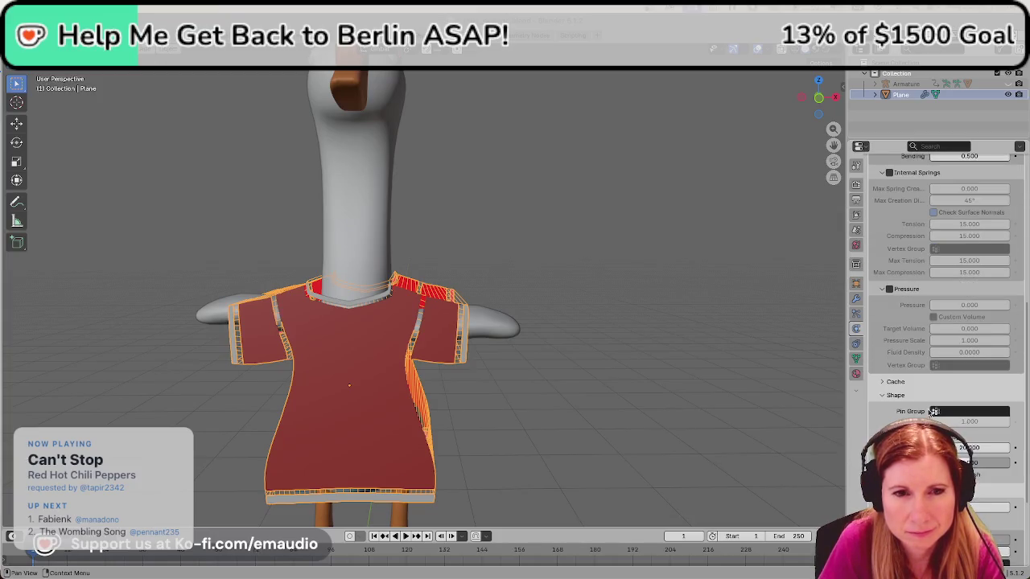
scroll(934, 412, "down", 2)
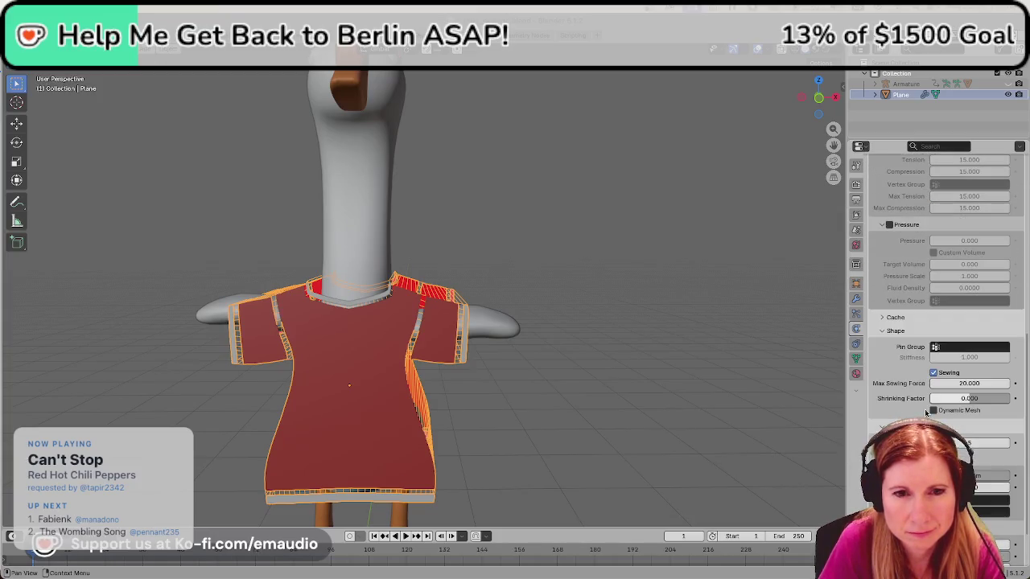
left_click(989, 399)
type("-0")
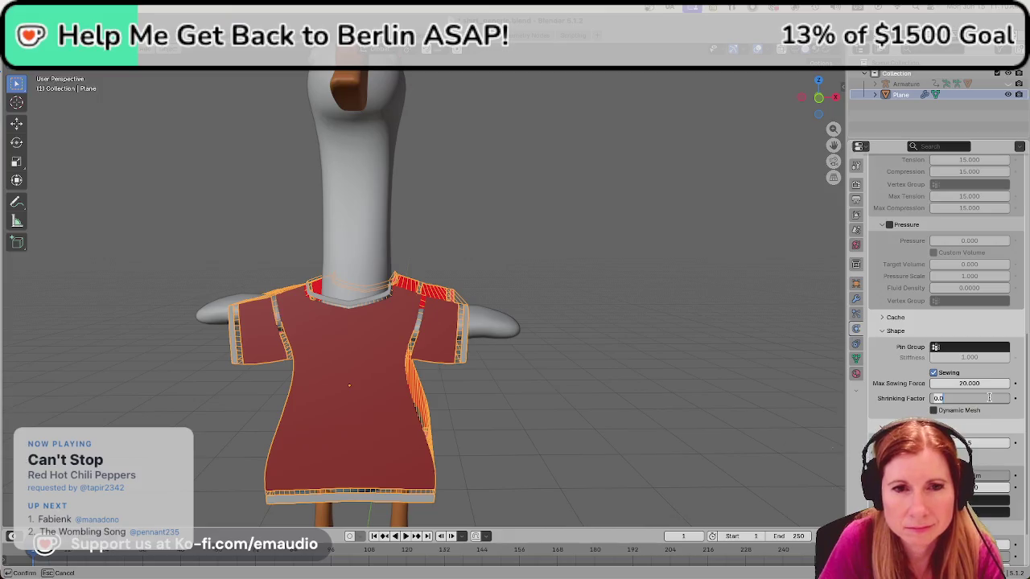
type(".03")
key("Return")
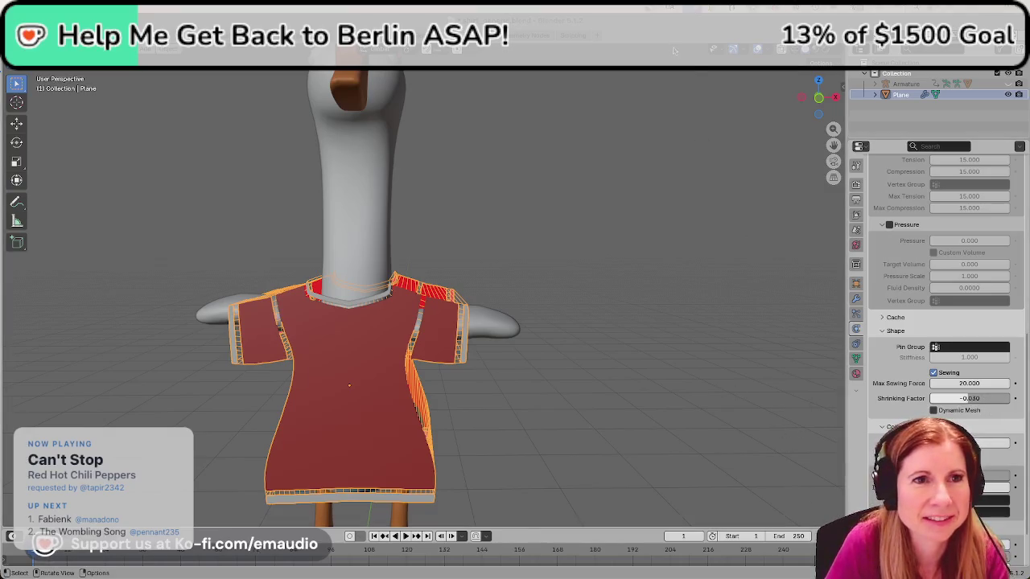
left_click(685, 390)
key("ctrl+s")
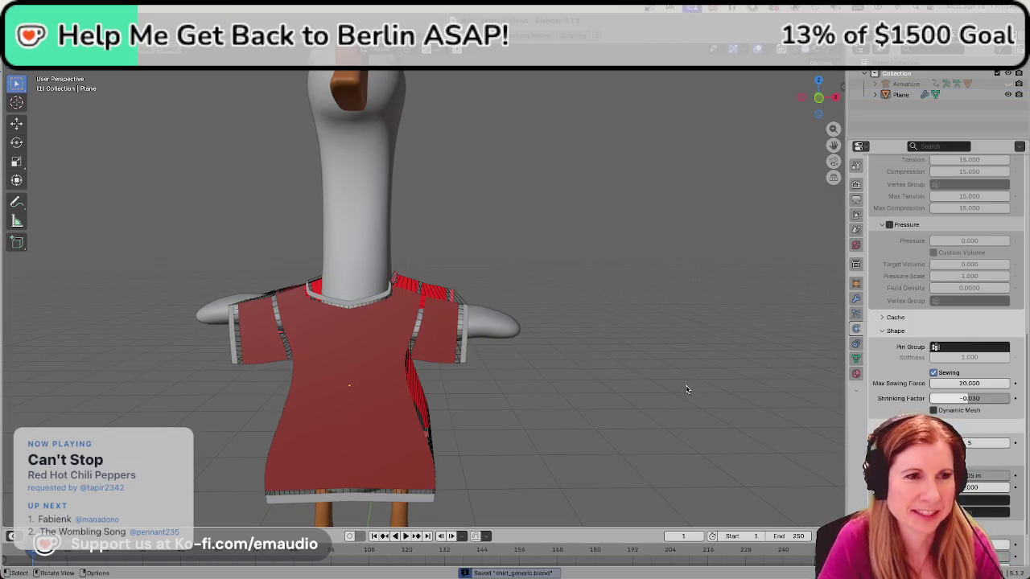
Play the cloth simulation, stopping at frame 16 to inspect the shirt on the goose.
scroll(684, 389, "down", 3)
scroll(600, 357, "down", 2)
mouse_move(575, 322)
middle_mouse_down()
mouse_move(630, 341)
mouse_move(620, 360)
middle_mouse_up()
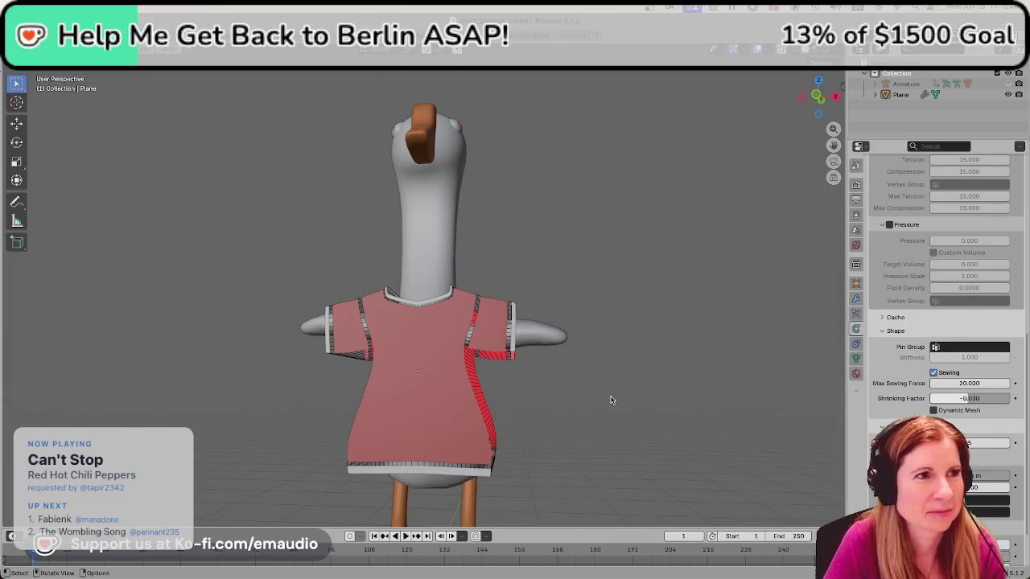
key("space")
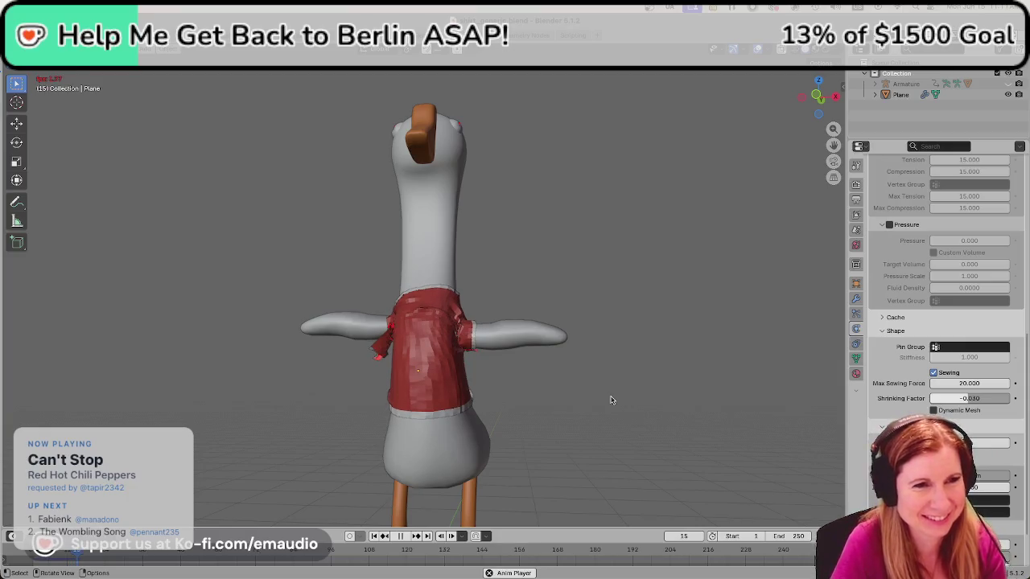
key("space")
mouse_move(586, 395)
middle_mouse_down("ctrl")
mouse_move(552, 395)
mouse_move(714, 384)
middle_mouse_up("ctrl")
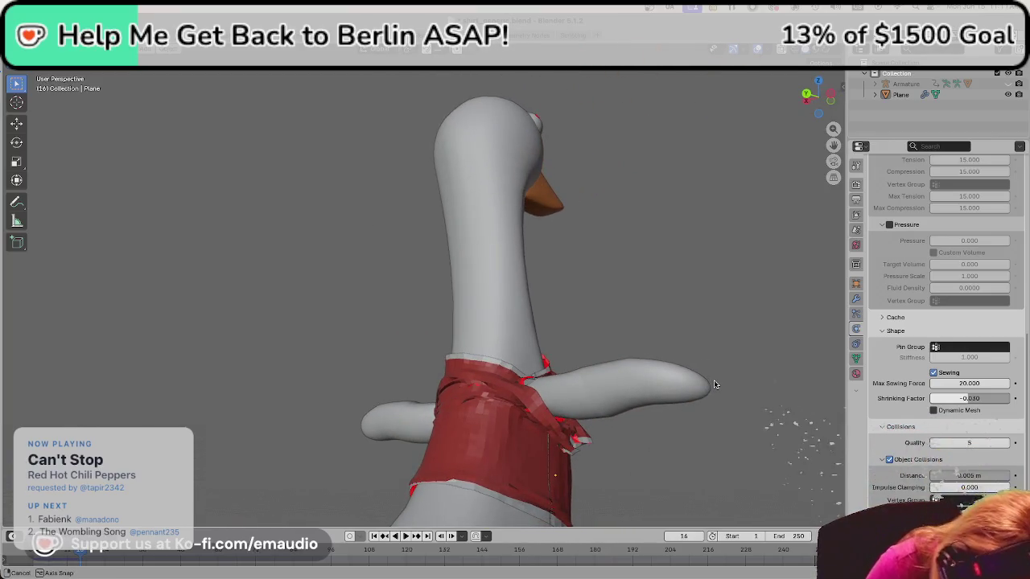
middle_click_drag(714, 385, 624, 433)
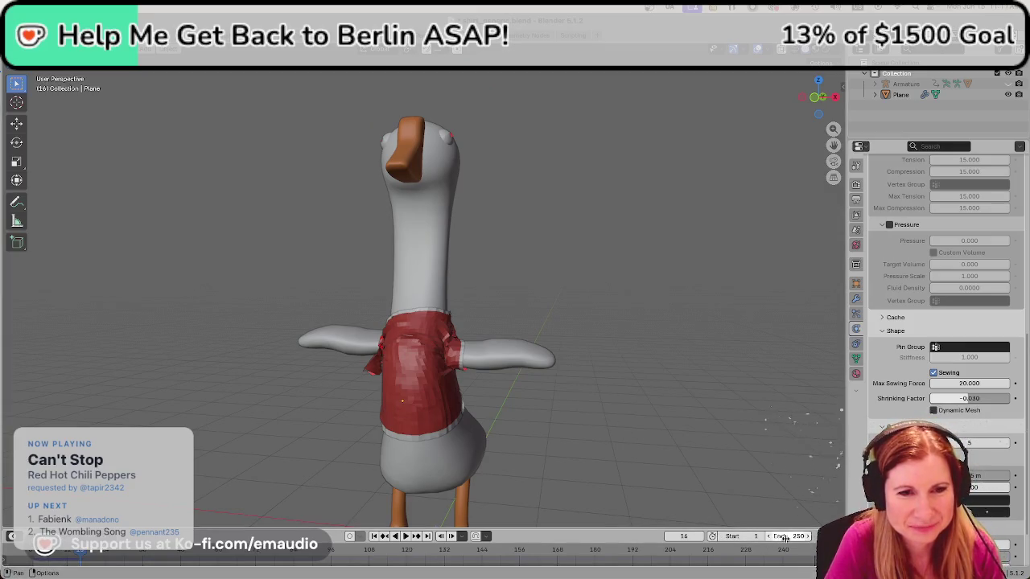
Set the current frame back to 1.
left_click(678, 536)
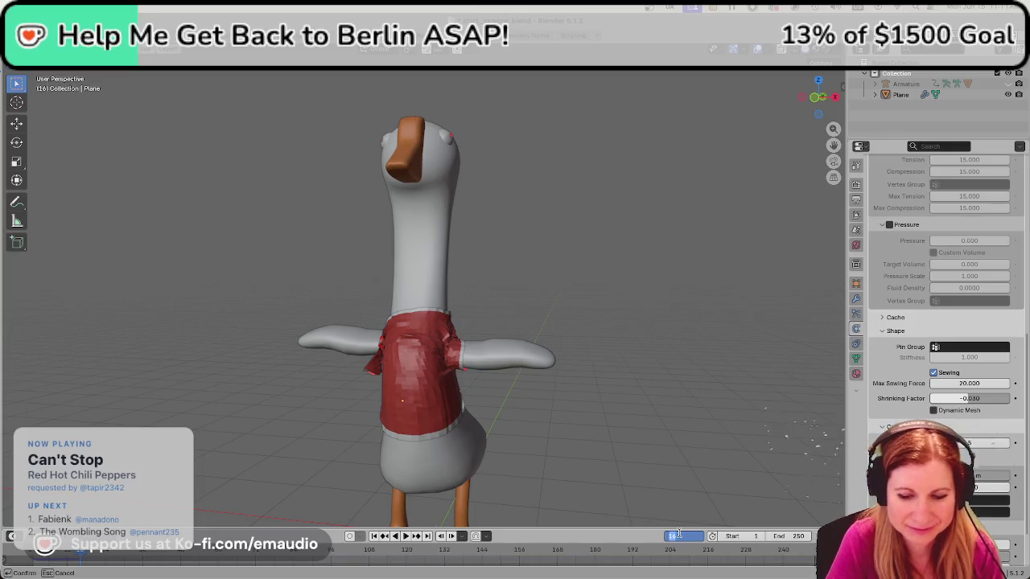
type("1")
key("Return")
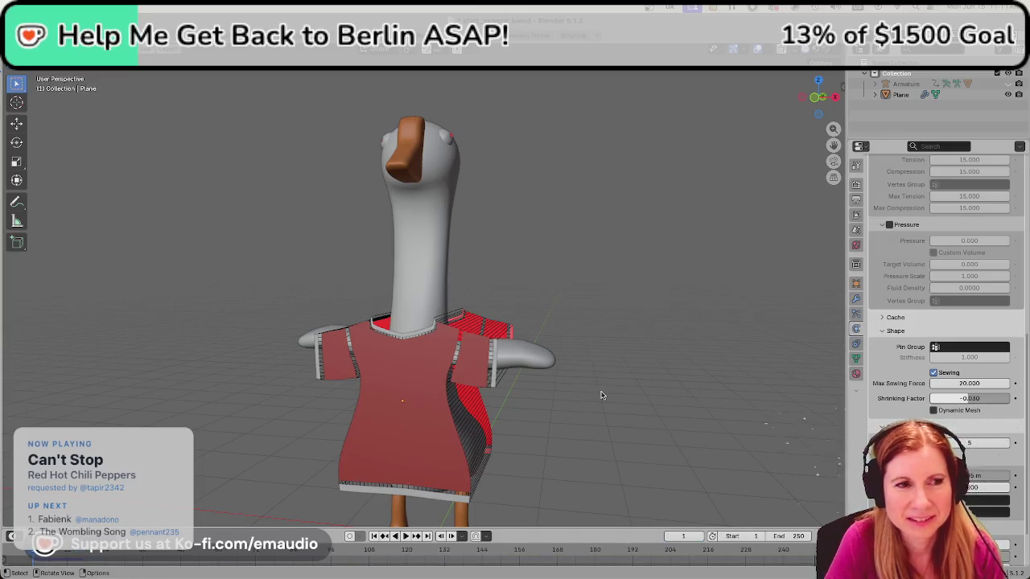
Select the shirt mesh and enter Edit Mode from a front view.
mouse_move(393, 361)
middle_mouse_down()
mouse_move(404, 362)
mouse_move(363, 341)
middle_mouse_up()
scroll(404, 362, "up", 2)
scroll(363, 342, "up", 1)
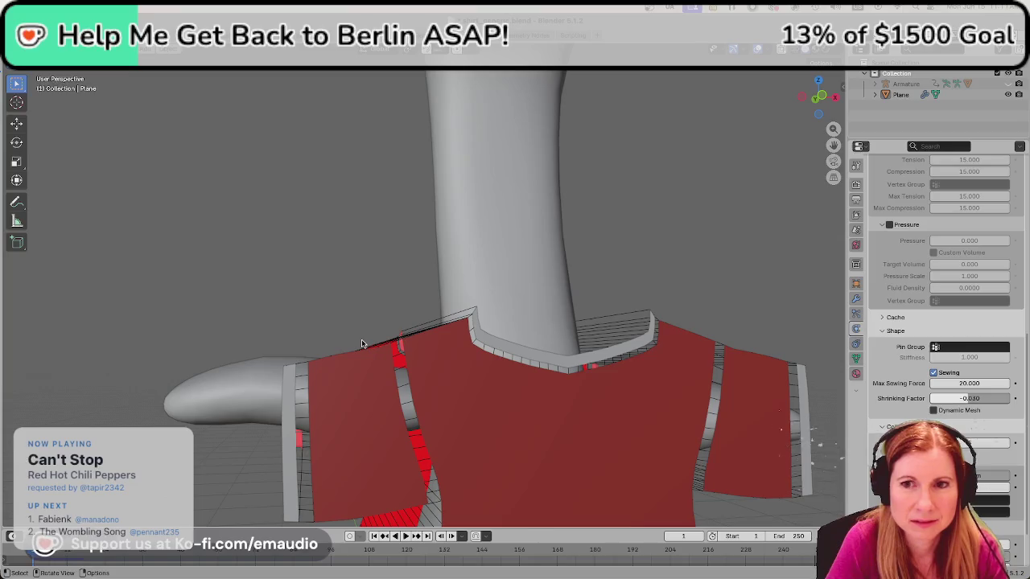
left_click(364, 368)
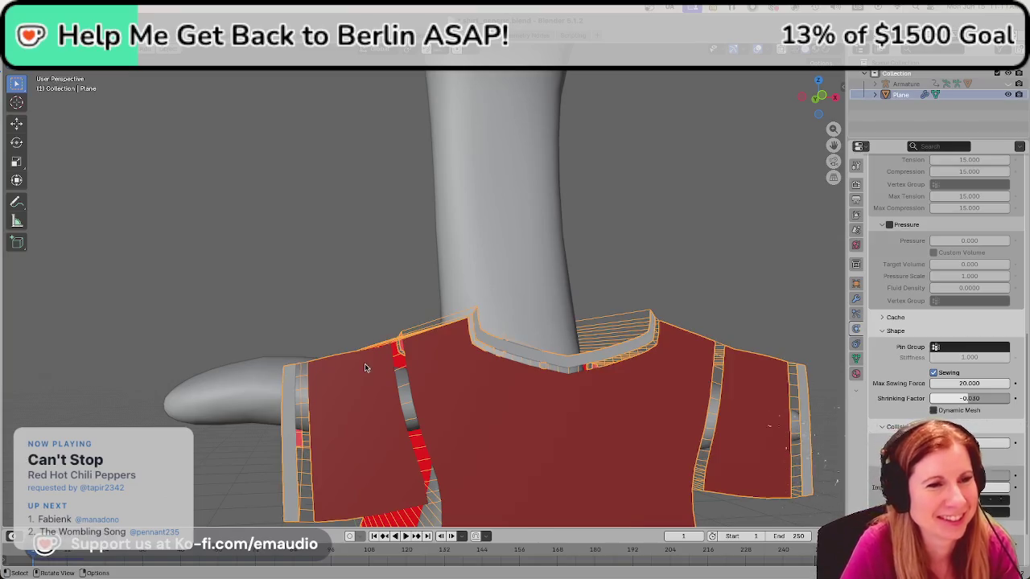
key("Tab")
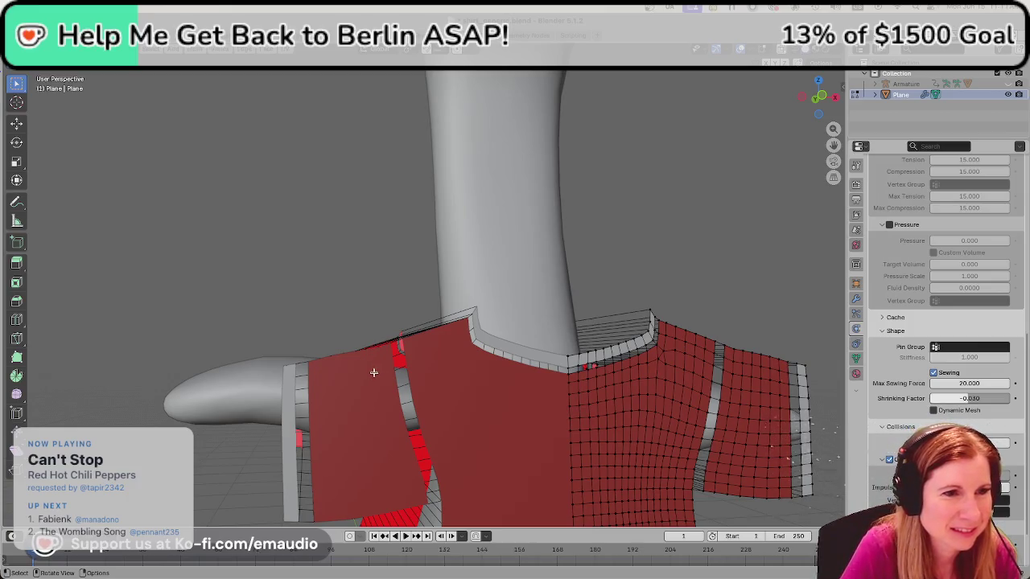
mouse_move(354, 375)
middle_mouse_down()
mouse_move(338, 378)
mouse_move(347, 384)
middle_mouse_up()
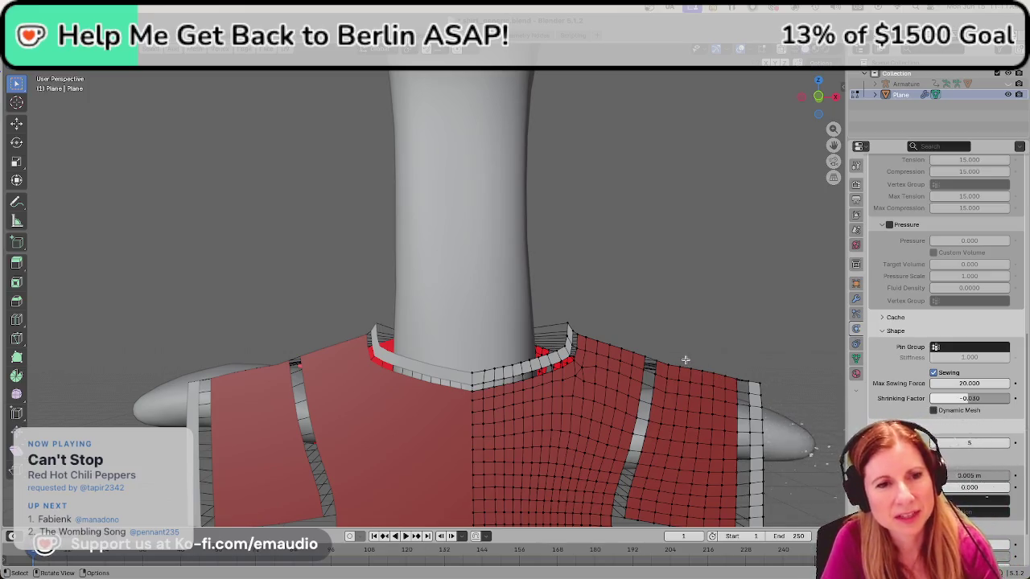
scroll(690, 396, "down", 5)
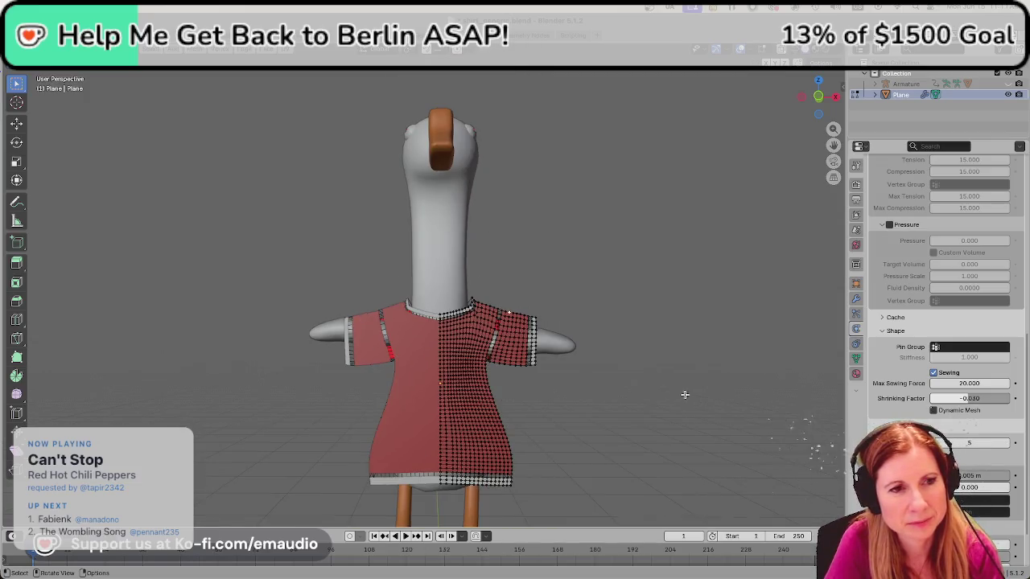
Move the selected shirt half vertically along Z and save the file.
key("a")
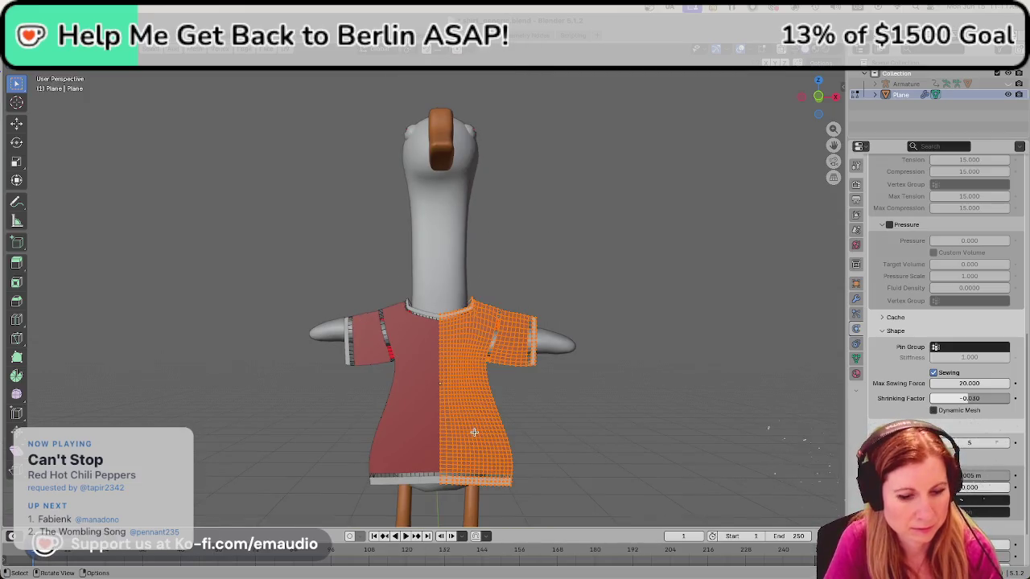
key("g")
key("z")
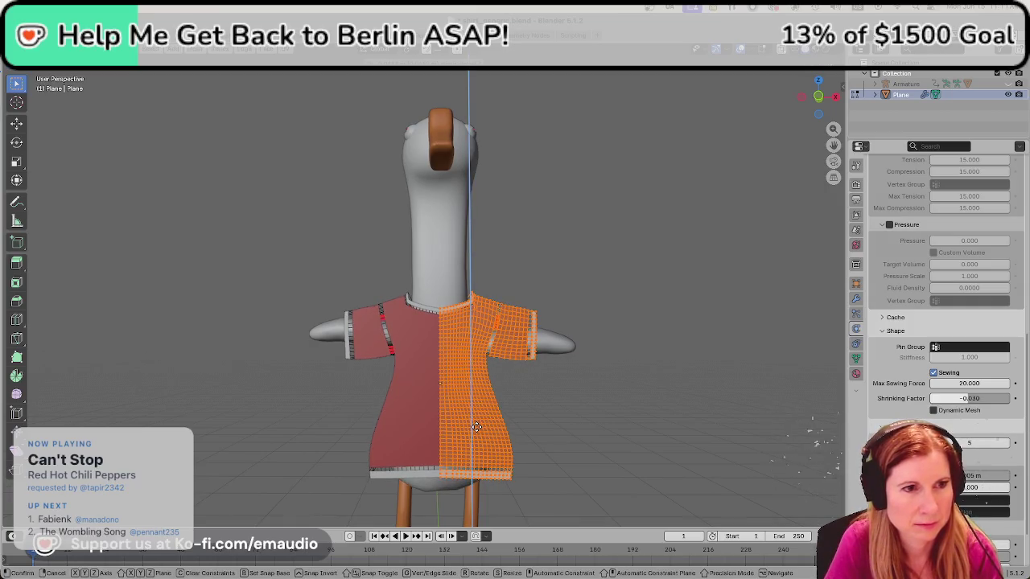
key("Escape")
scroll(527, 416, "up", 3)
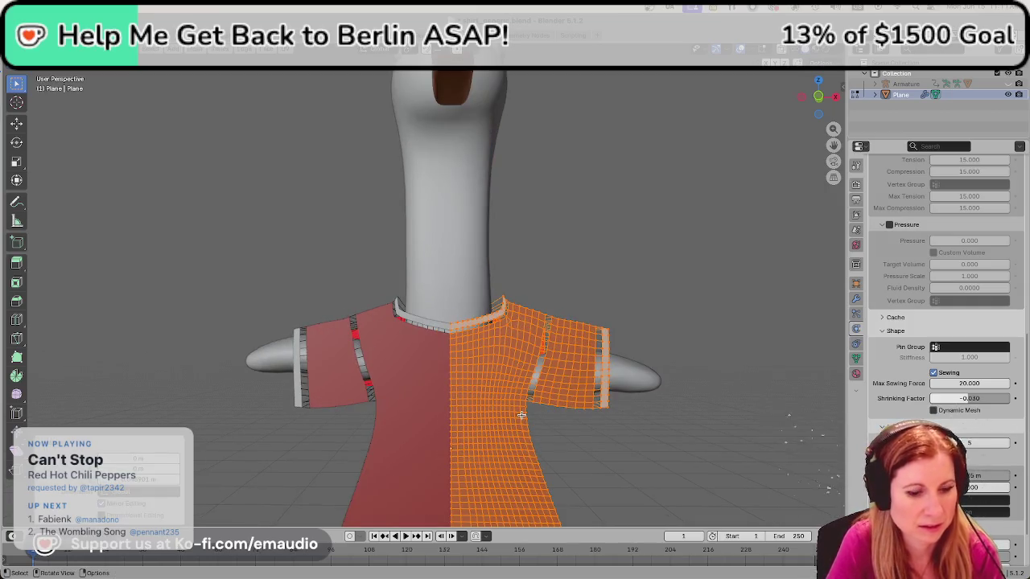
key("ctrl+s")
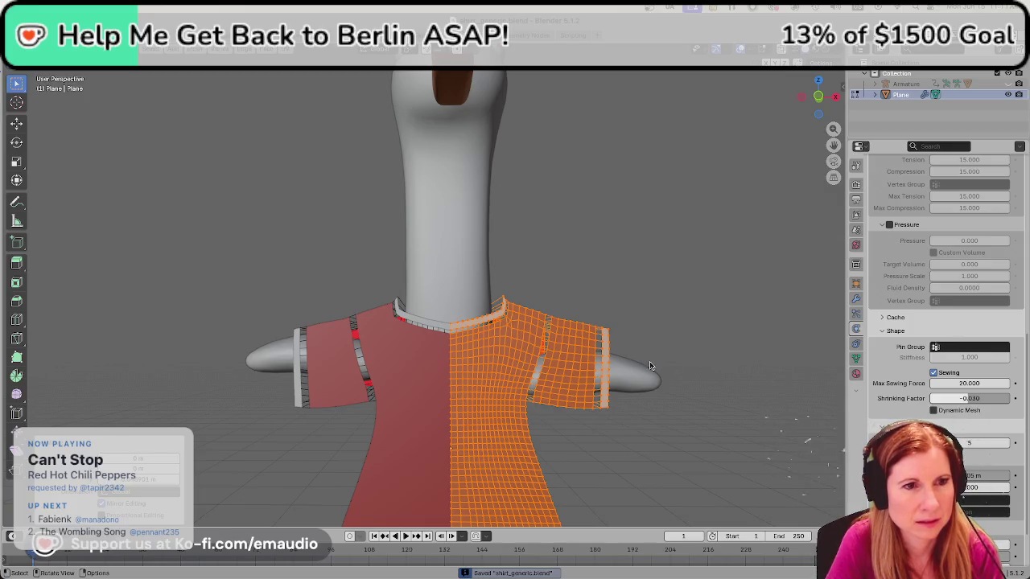
Shift the collar vertices along Z with proportional editing, adjusting the falloff radius.
scroll(497, 356, "up", 2)
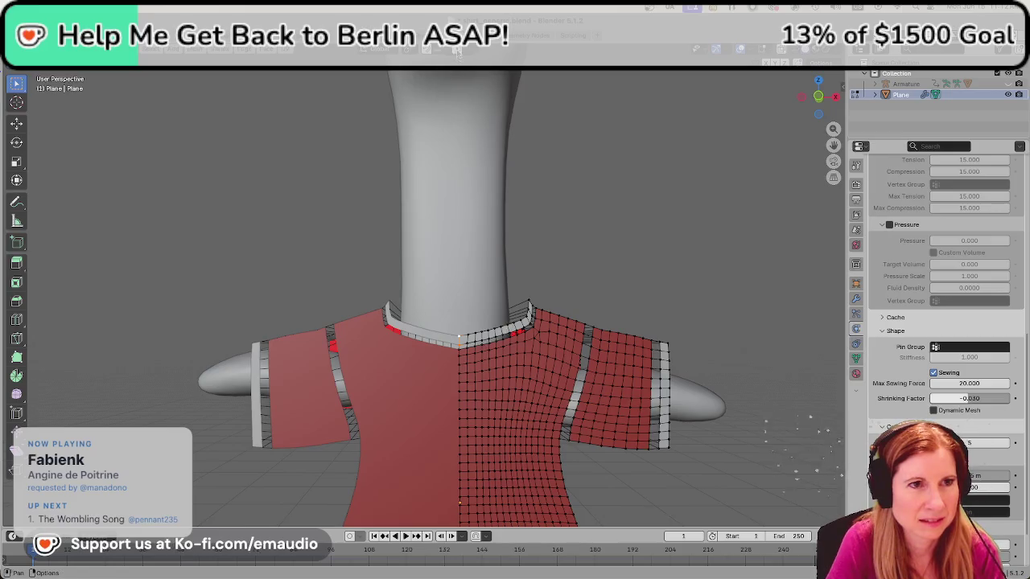
key("g")
key("z")
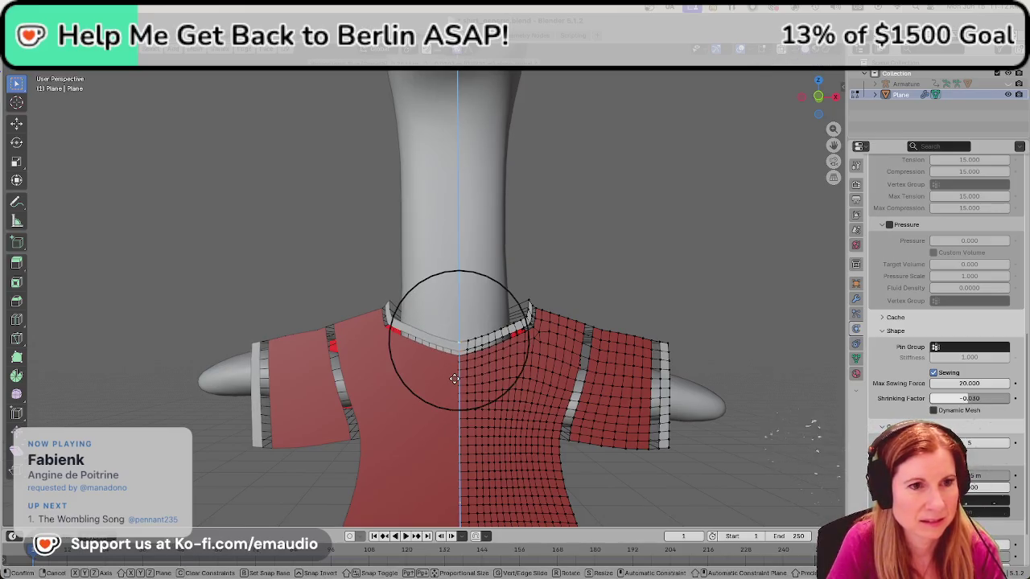
scroll(454, 379, "up", 1)
scroll(455, 379, "up", 4)
scroll(455, 379, "down", 4)
scroll(454, 379, "down", 4)
scroll(455, 379, "down", 3)
scroll(454, 380, "down", 1)
scroll(455, 382, "down", 1)
scroll(454, 382, "down", 2)
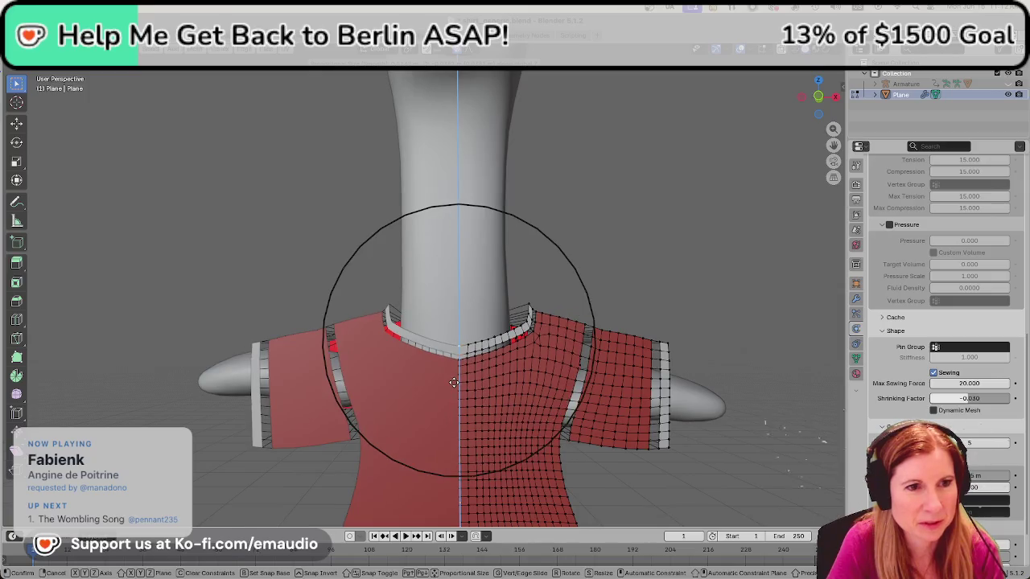
left_click(453, 385)
Save shirt_generic.blend again.
scroll(482, 378, "down", 3)
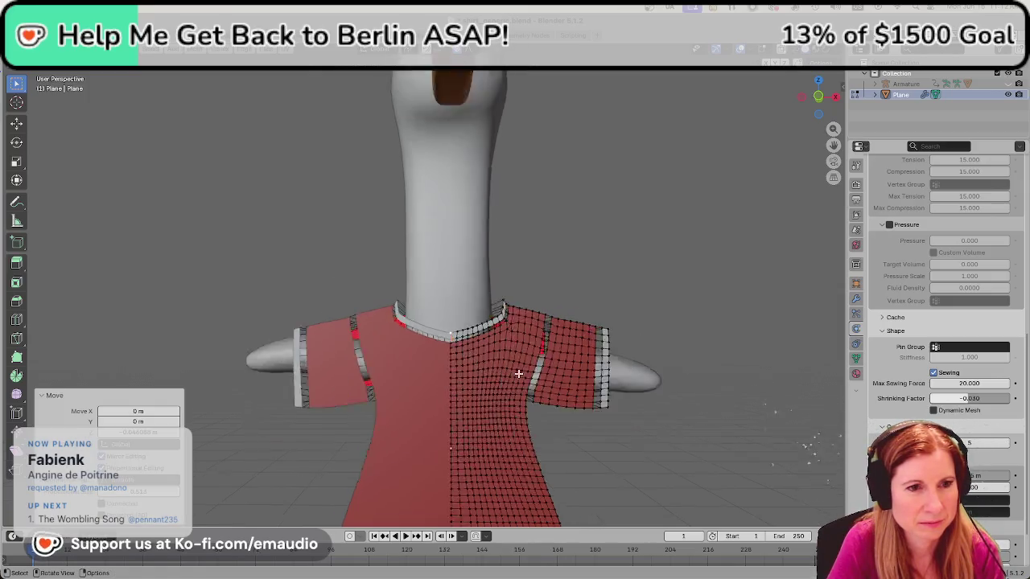
scroll(518, 374, "down", 2)
key("ctrl+s")
scroll(523, 375, "up", 1)
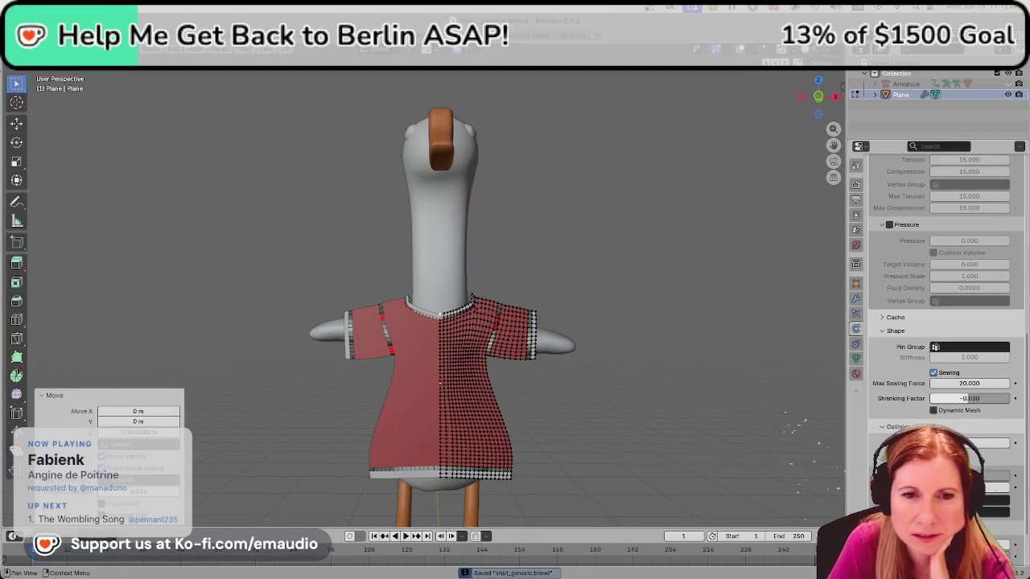
scroll(925, 386, "down", 1)
scroll(925, 386, "down", 1)
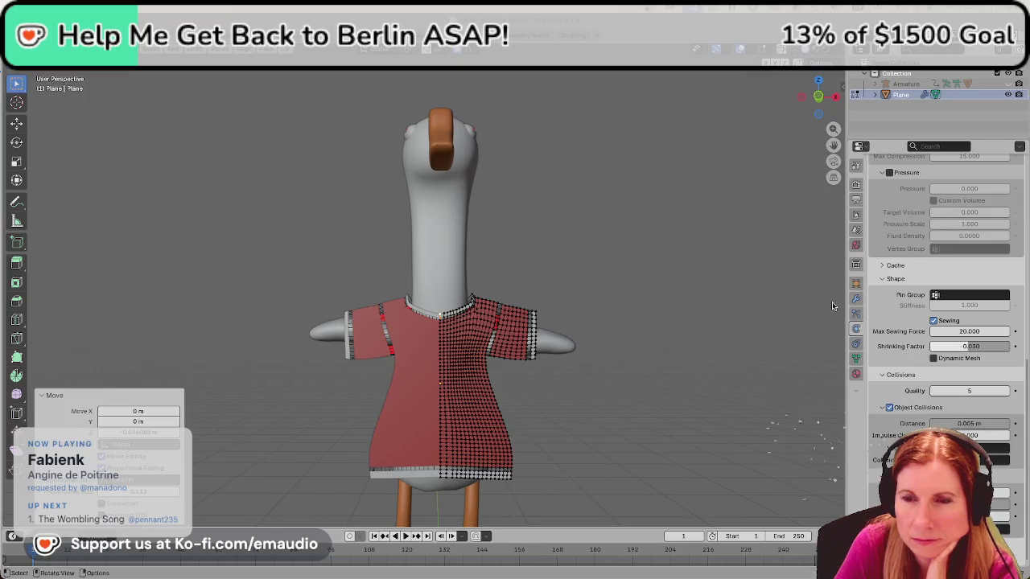
Raise the cloth Shrinking Factor to 0.490 and save the file.
left_click(972, 346)
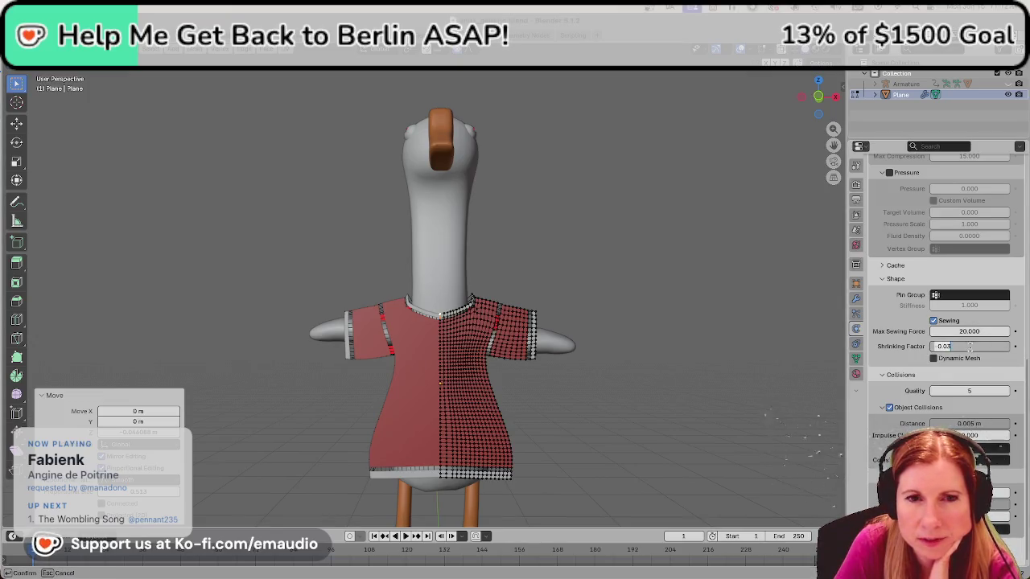
type("-0.03")
key("Return")
left_click_drag(966, 348, 967, 348)
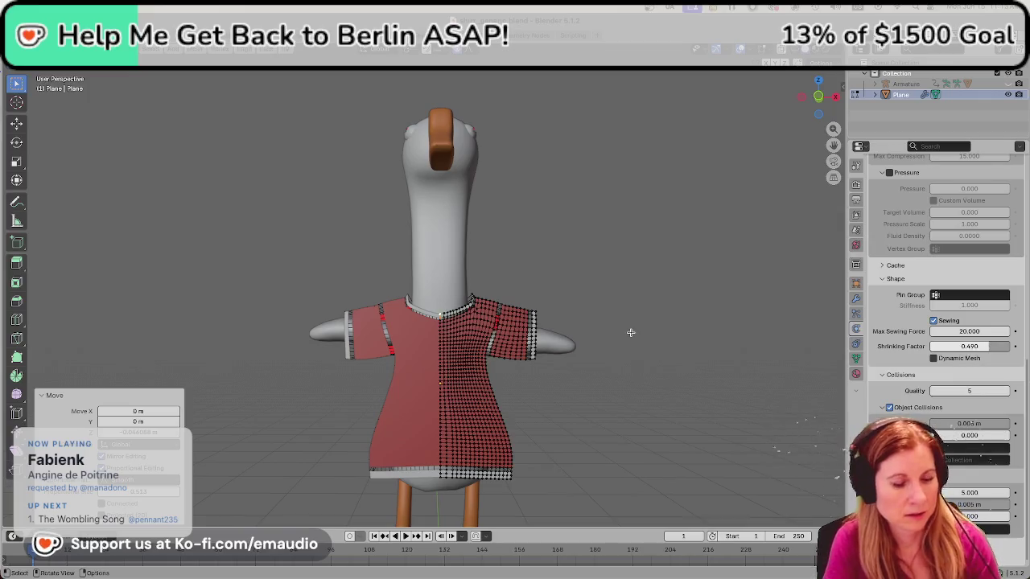
key("ctrl+s")
Test-play the cloth simulation, rewind to frame 1, and play it again from the start.
key("space")
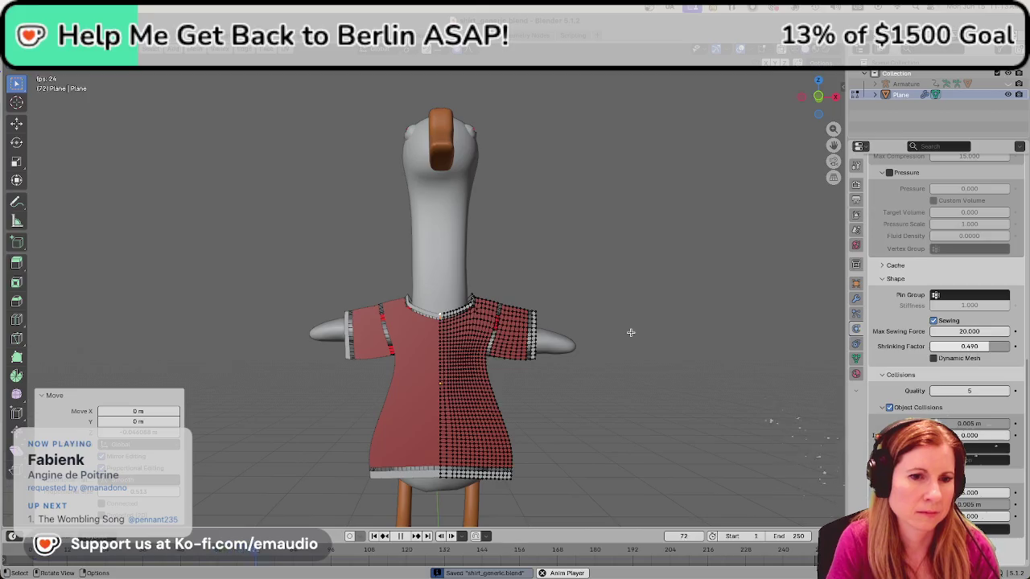
key("space")
left_click(680, 536)
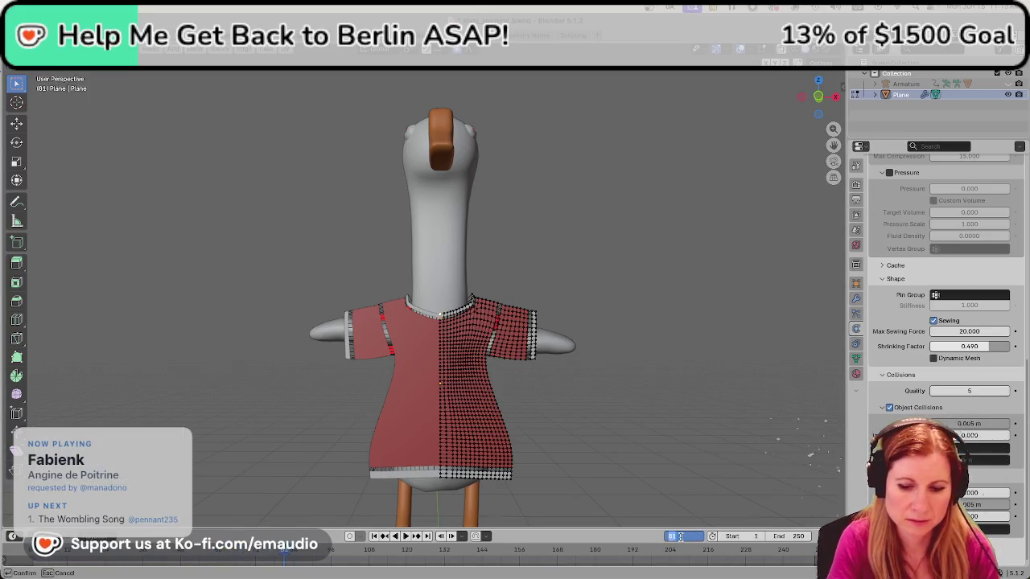
type("1")
key("Return")
key("space")
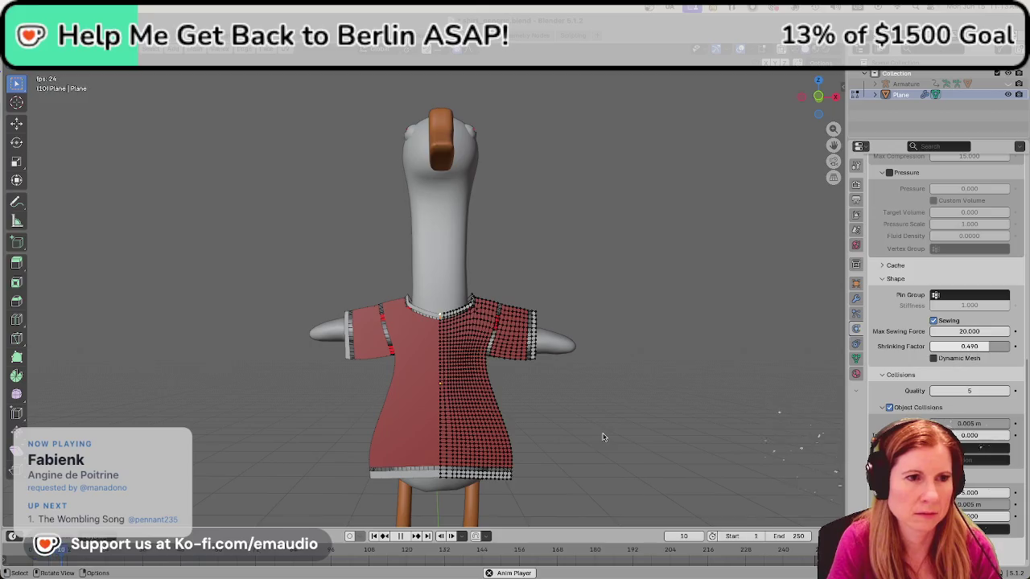
key("space")
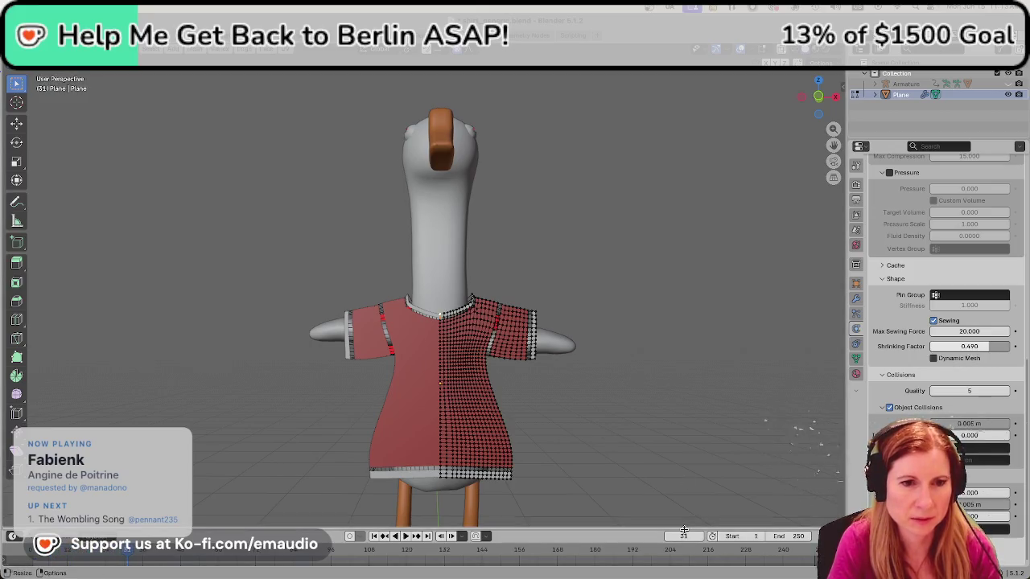
Rewind to frame 1 once more, replay the simulation, and leave Edit Mode.
left_click(681, 536)
type("1")
key("Return")
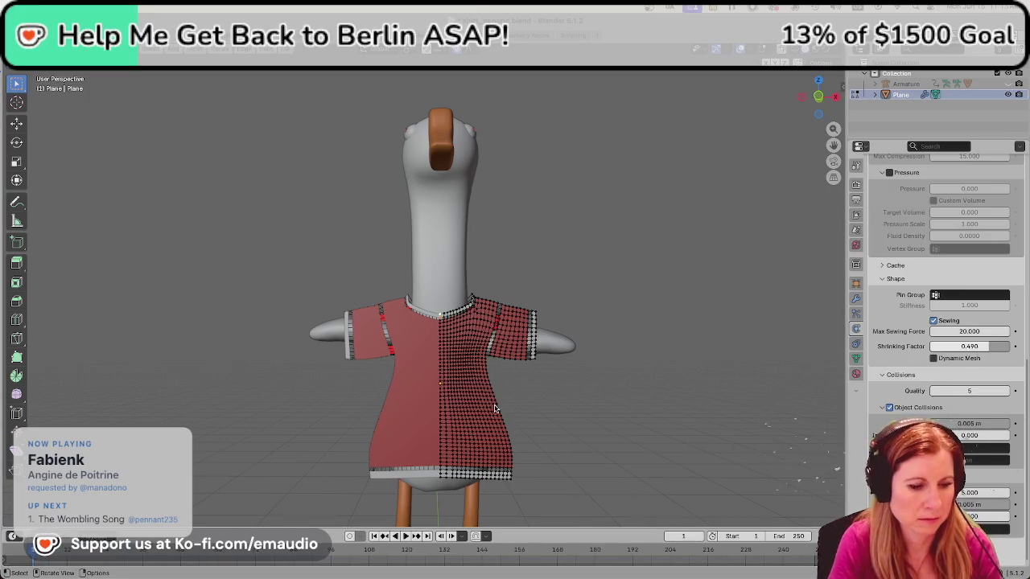
key("space")
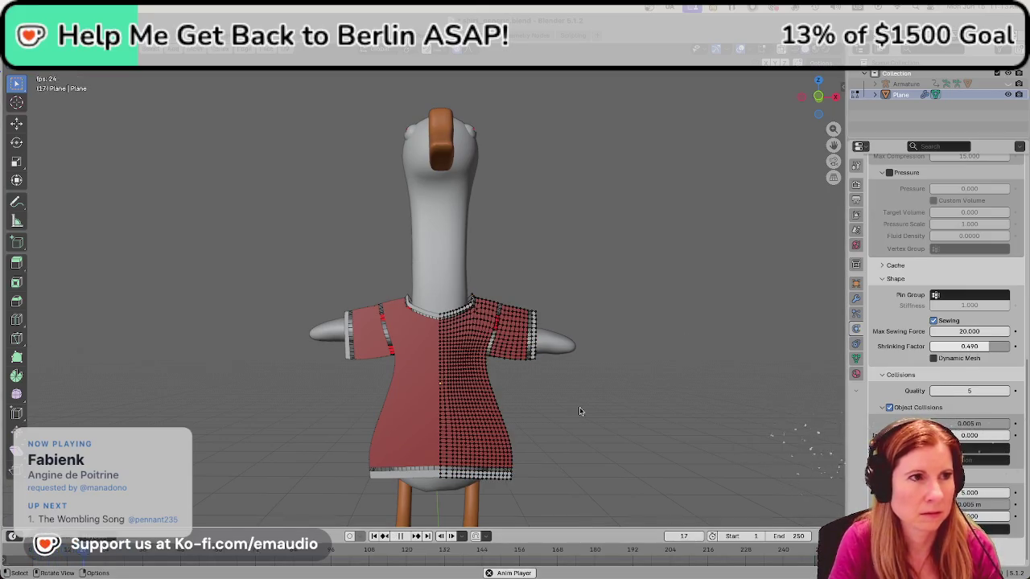
key("space")
key("Tab")
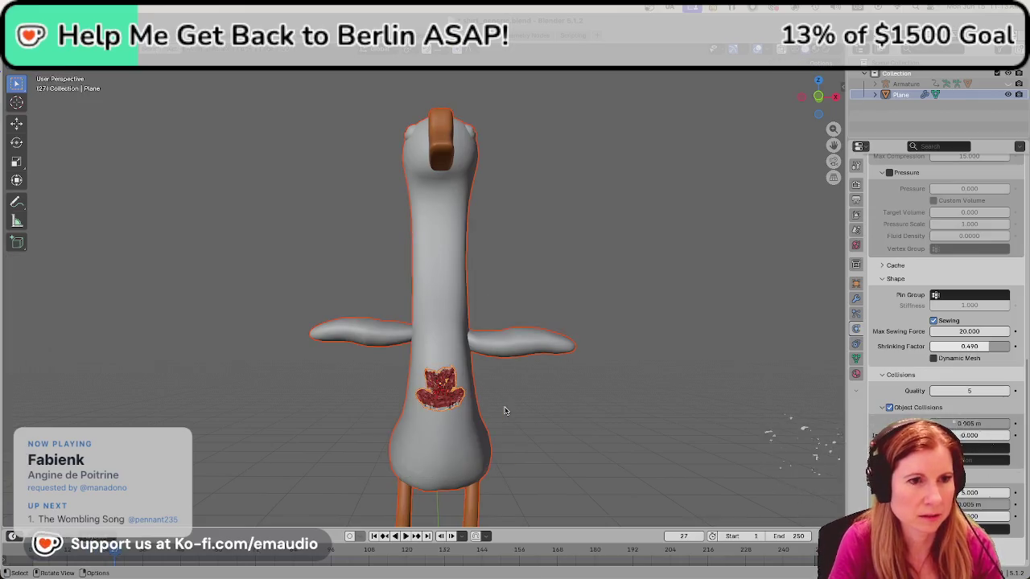
Reset the timeline to frame 1.
left_click(505, 410)
left_click(682, 536)
type("1")
key("Return")
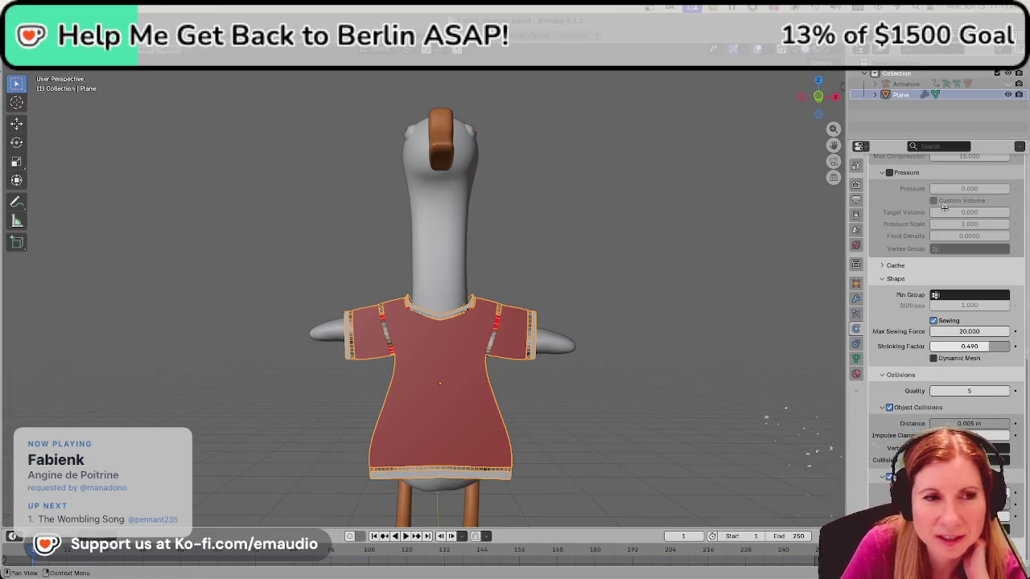
scroll(616, 354, "up", 1)
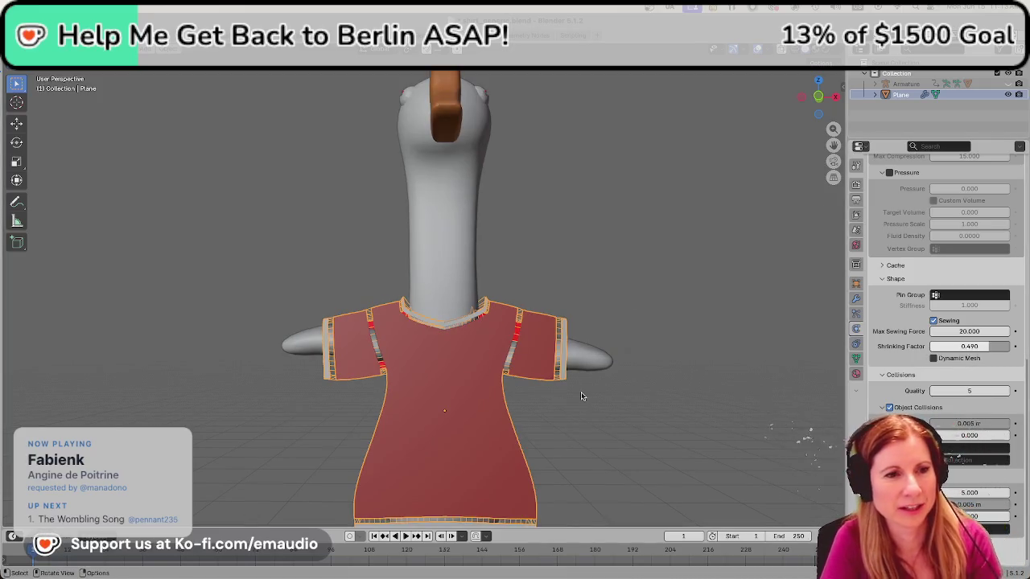
scroll(571, 403, "down", 2)
scroll(574, 399, "up", 2)
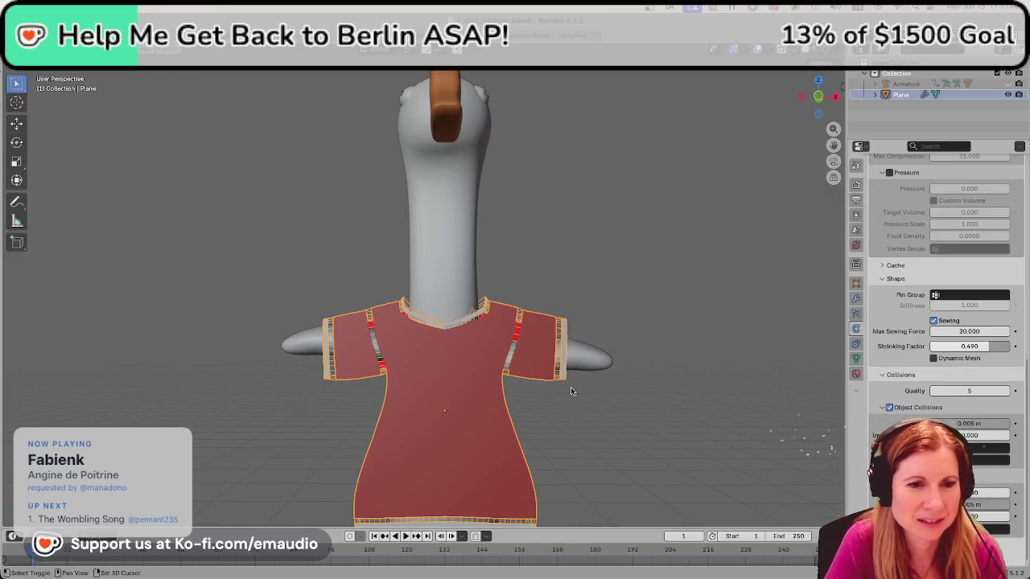
Check the goose body, reselect the shirt, save, and drag its Shrinking Factor to -0.857.
left_click(447, 250)
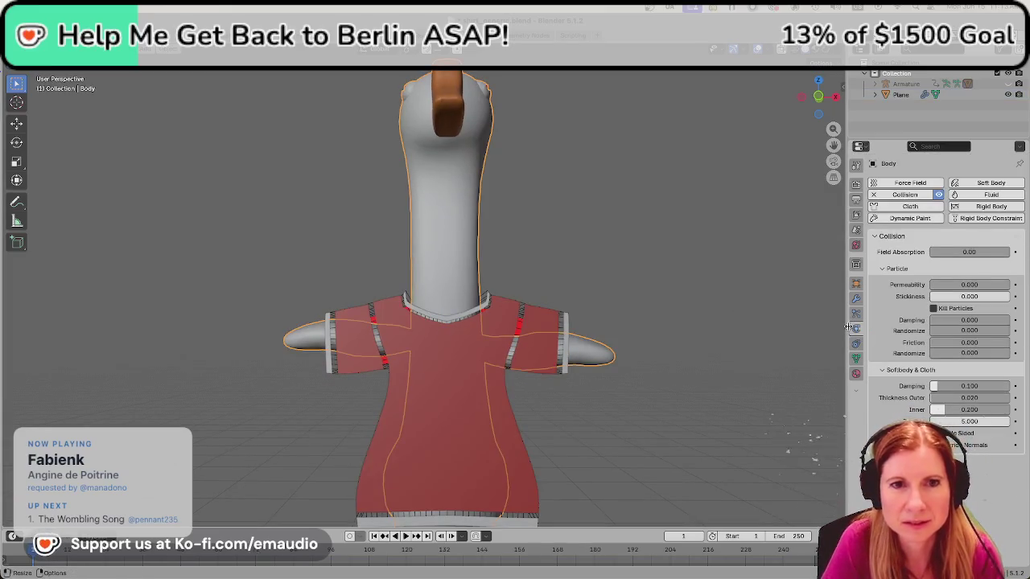
left_click(484, 434)
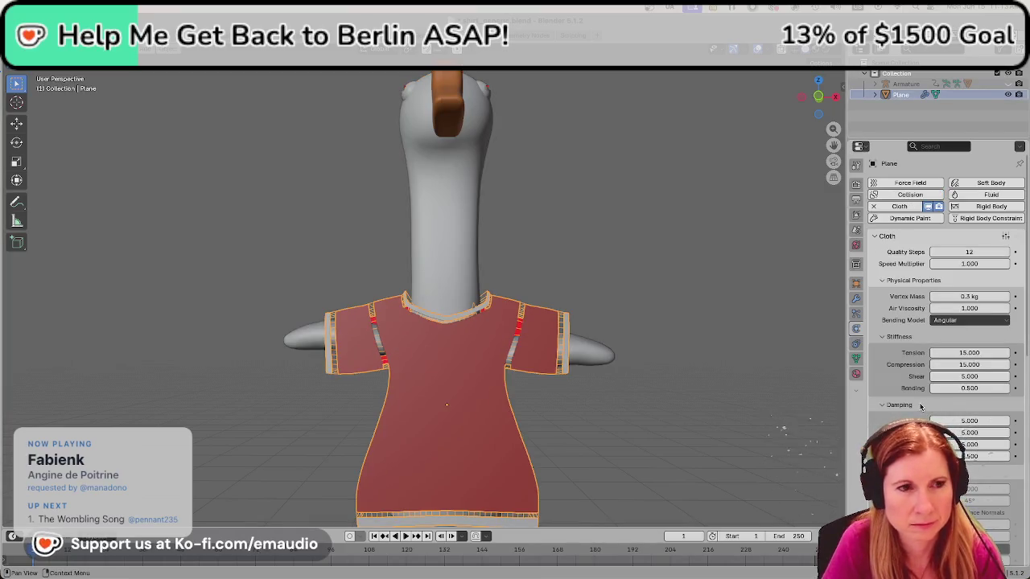
scroll(599, 340, "down", 3)
mouse_move(587, 341)
middle_mouse_down()
mouse_move(610, 422)
mouse_move(651, 391)
mouse_move(631, 400)
mouse_move(671, 402)
middle_mouse_up()
scroll(614, 429, "up", 2)
key("ctrl+s")
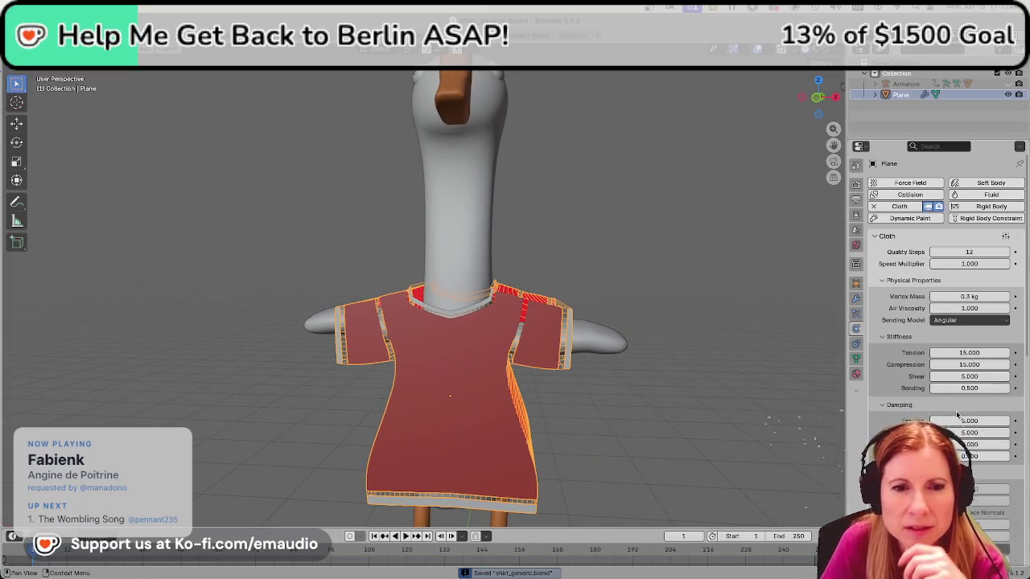
scroll(938, 337, "down", 5)
scroll(937, 337, "down", 5)
scroll(938, 338, "down", 5)
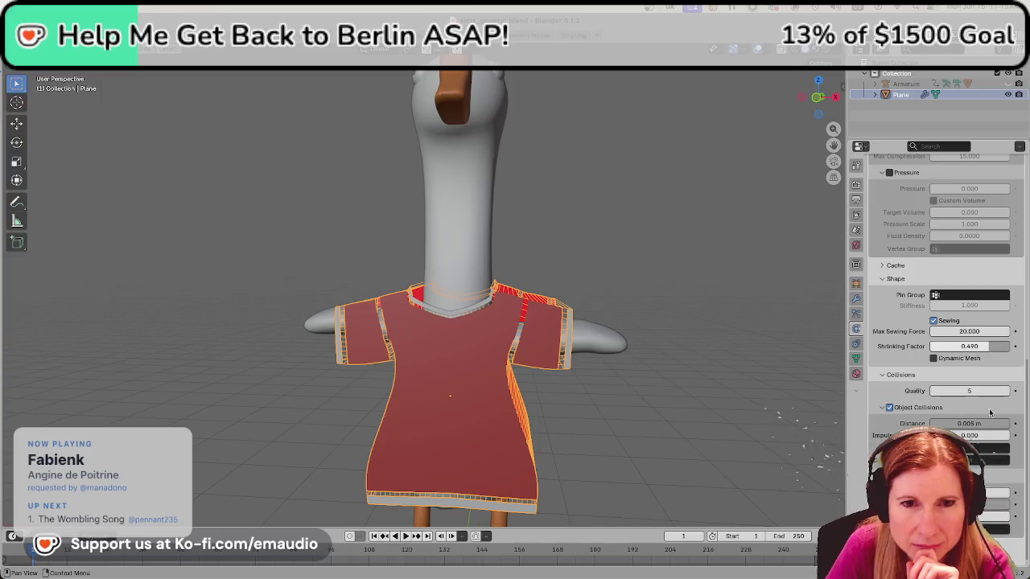
left_click_drag(985, 347, 974, 348)
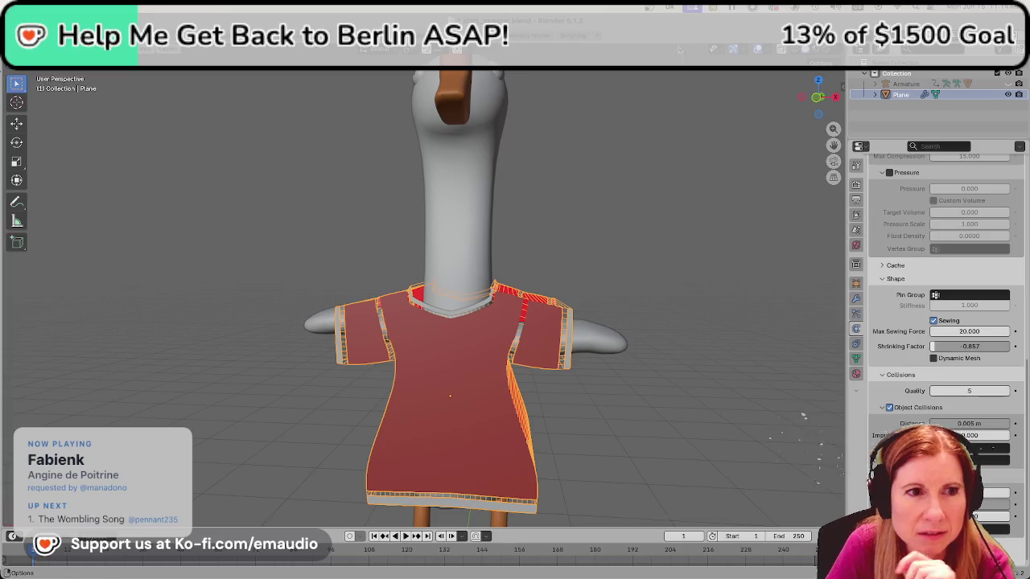
Play the simulation with -0.857 shrinking until frame 82, then rewind to frame 1.
key("space")
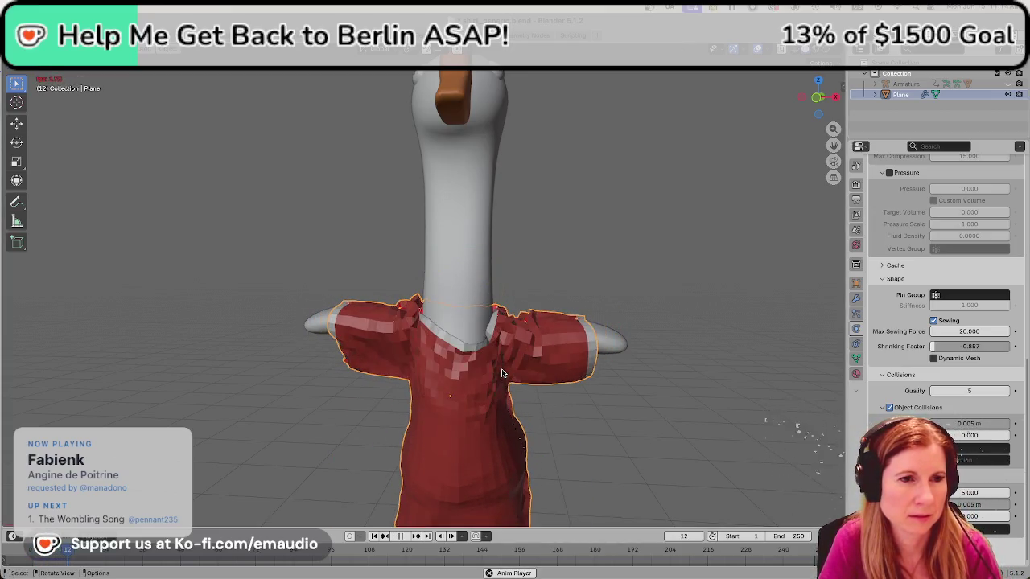
scroll(503, 371, "down", 2)
scroll(503, 372, "down", 1)
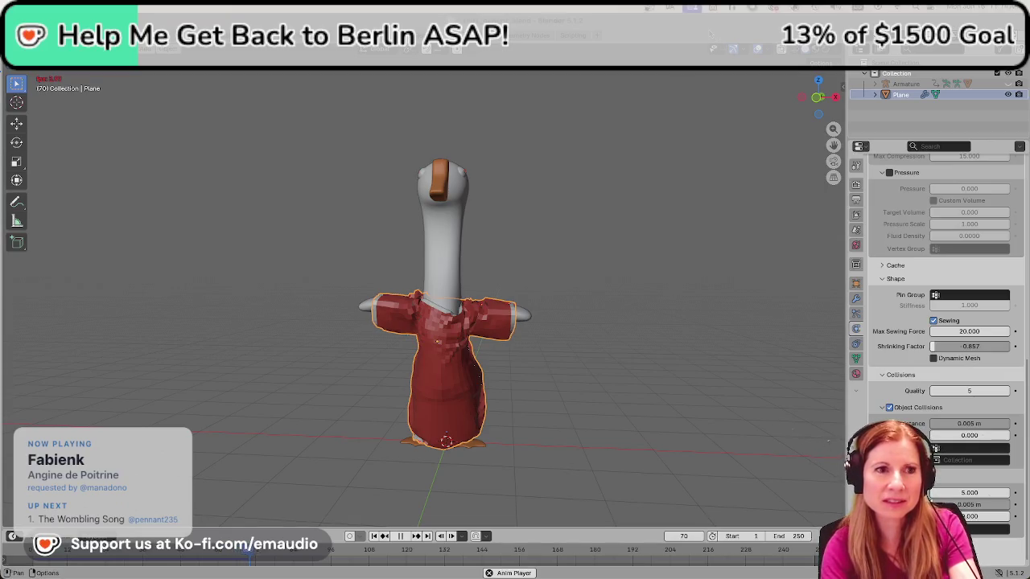
scroll(471, 373, "up", 2)
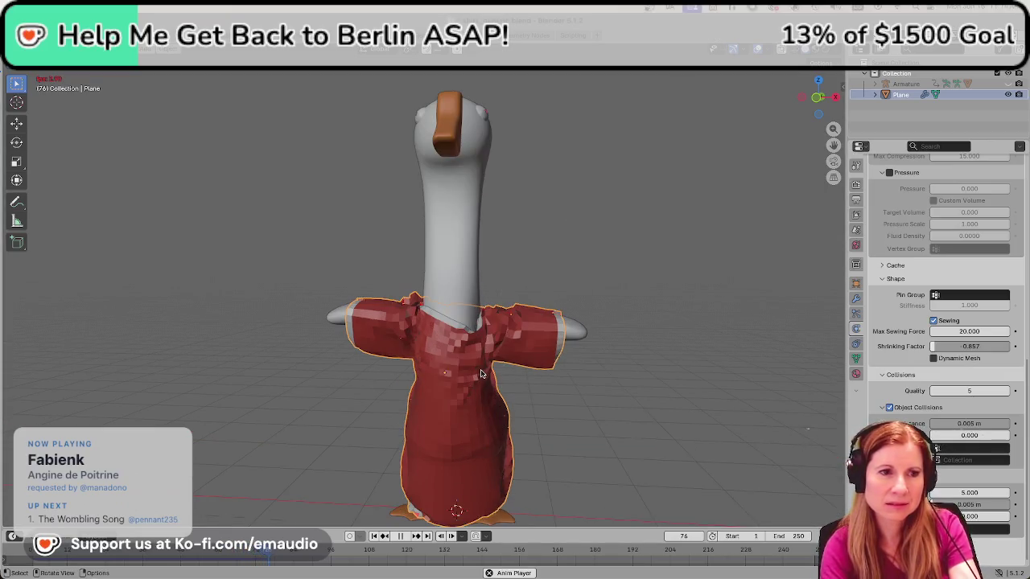
key("space")
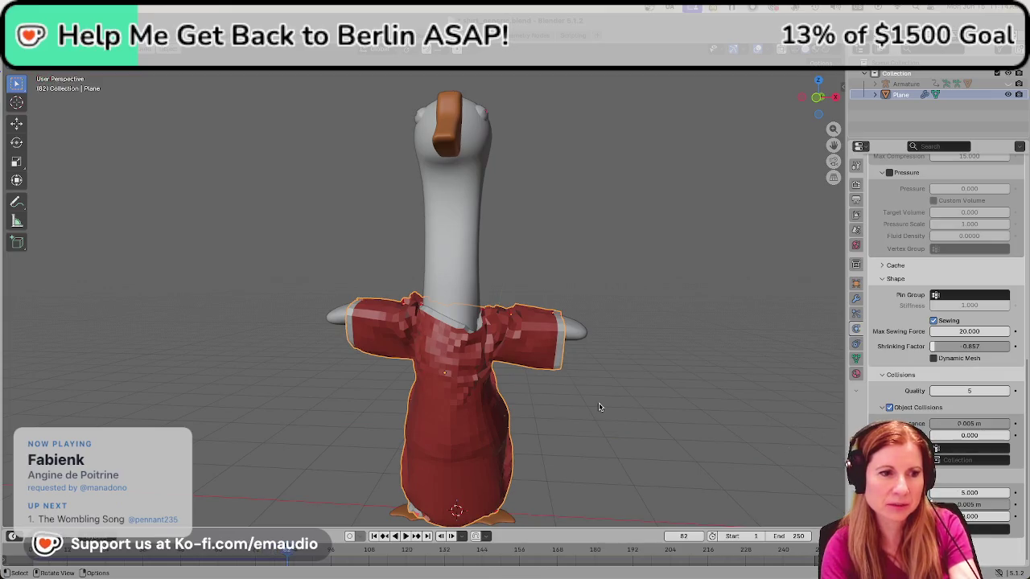
left_click(694, 536)
type("1")
key("Return")
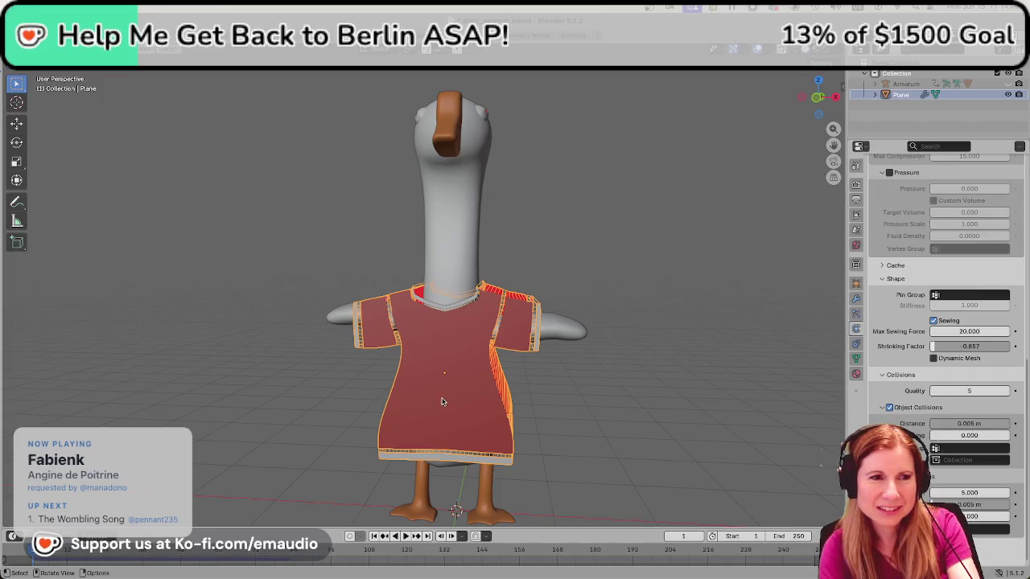
left_click(685, 385)
left_click(468, 393)
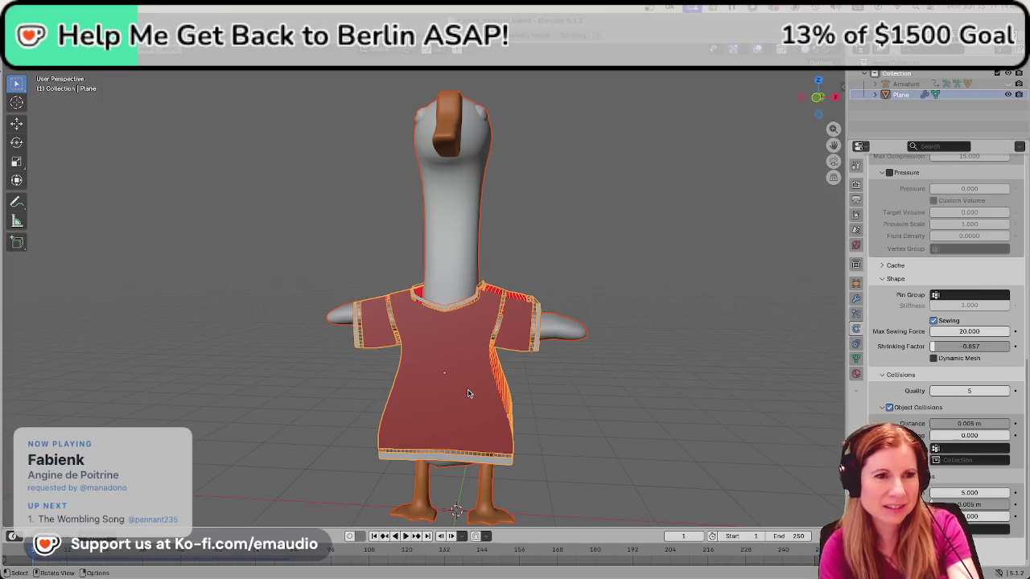
left_click(467, 394)
left_click(636, 393)
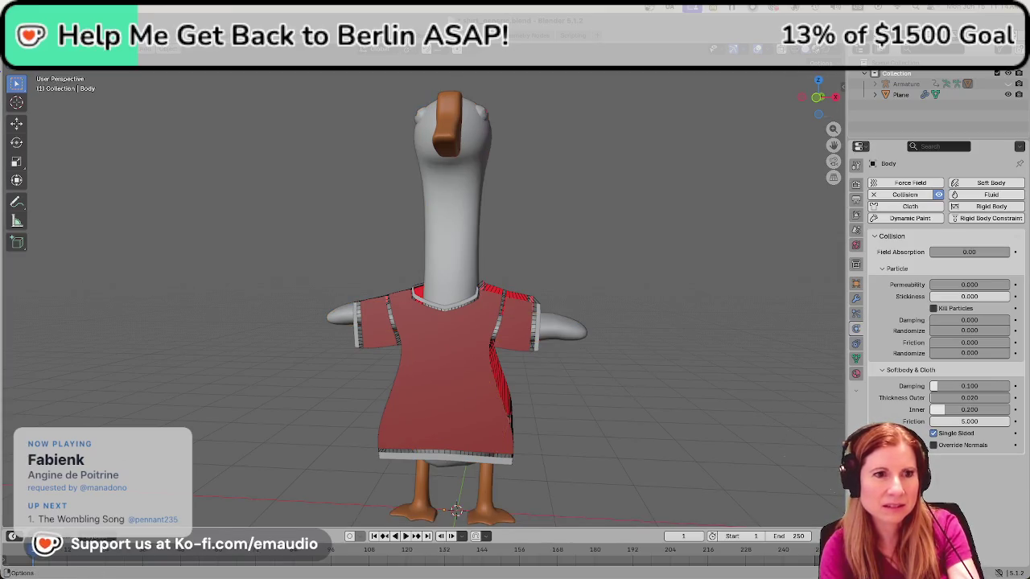
left_click(816, 51)
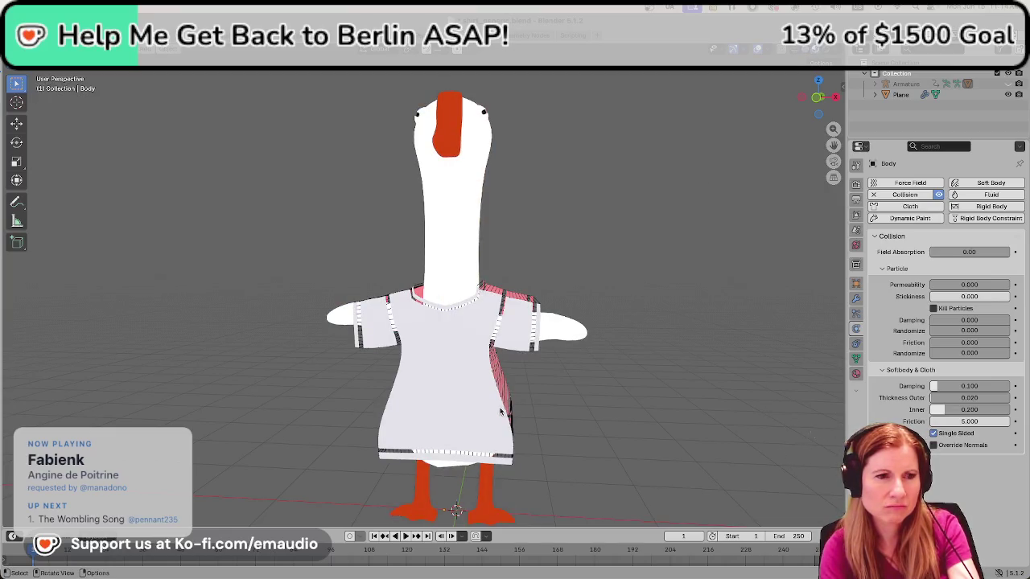
left_click(416, 397)
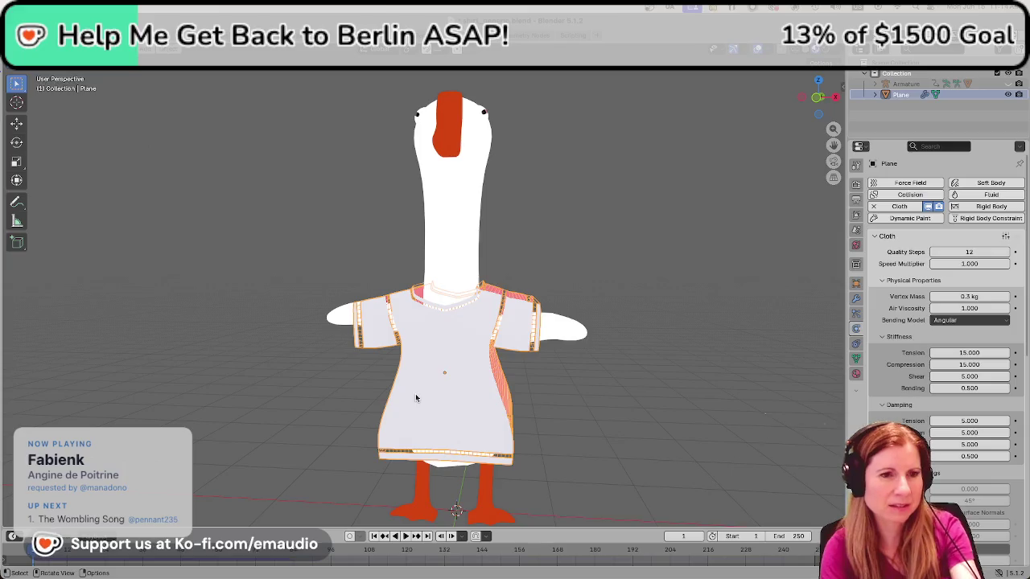
key("Tab")
key("Tab")
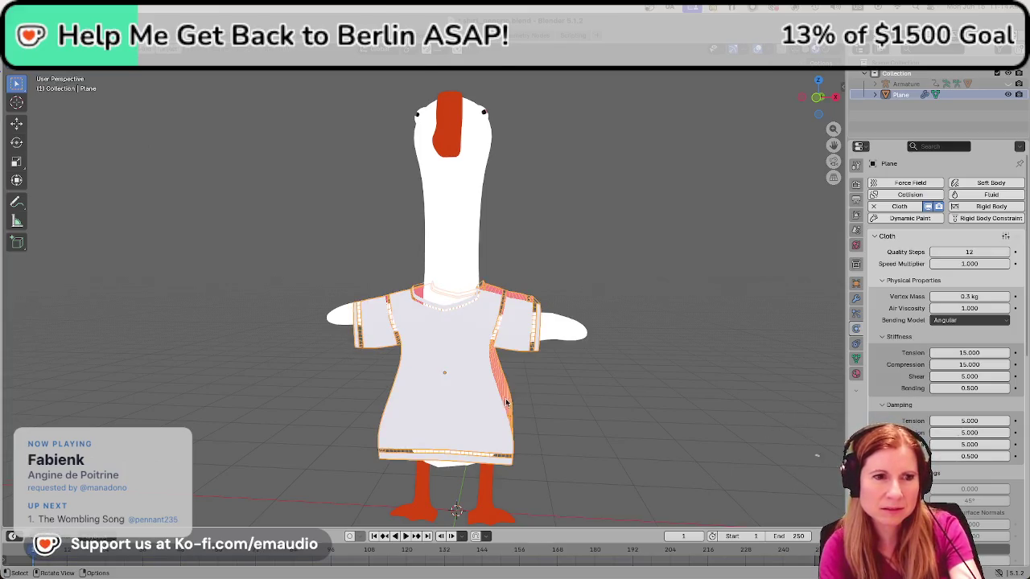
scroll(506, 402, "up", 4)
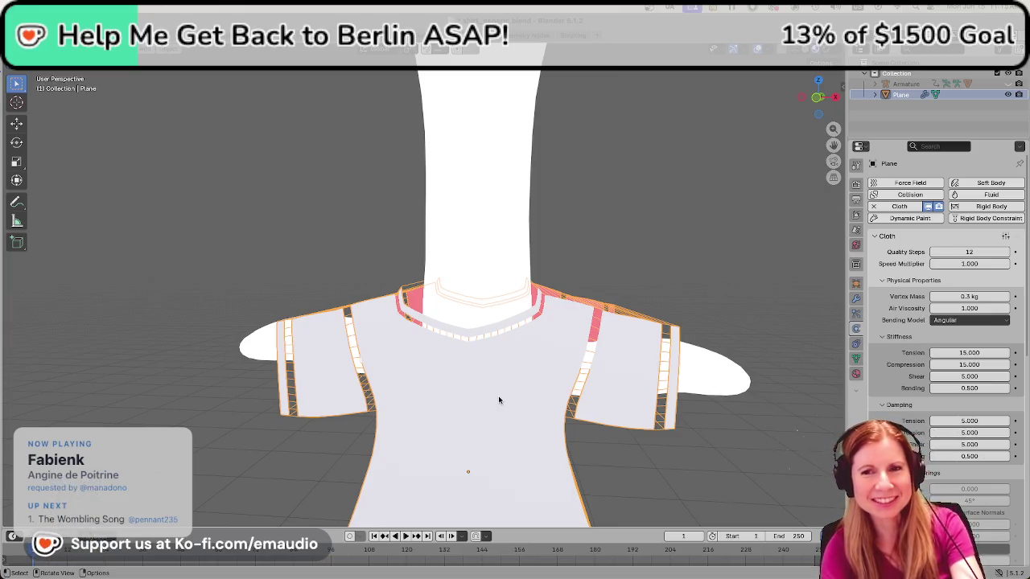
scroll(557, 399, "up", 2)
scroll(557, 402, "down", 2)
scroll(556, 403, "down", 4)
middle_click_drag(620, 437, 609, 395)
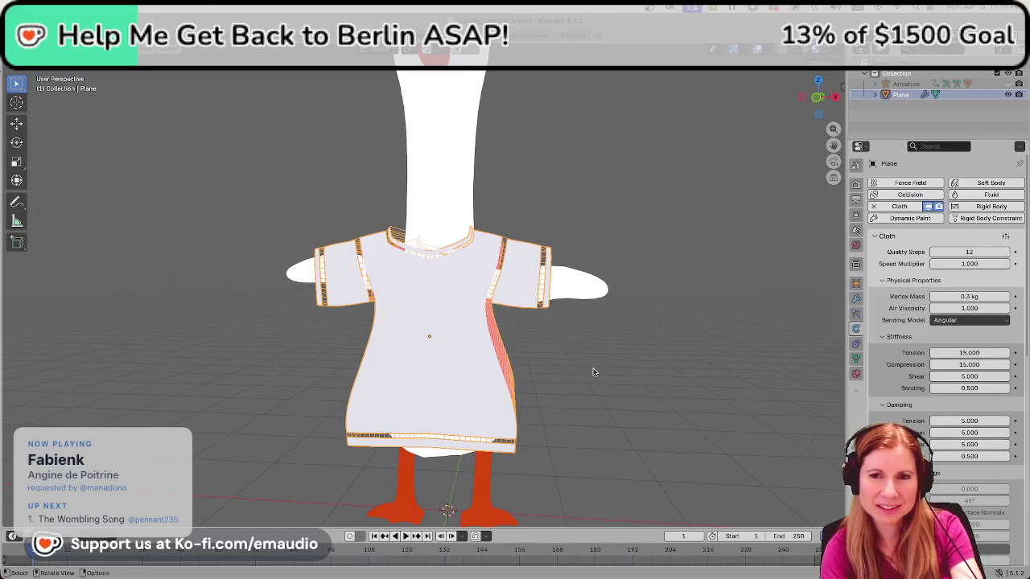
scroll(584, 373, "up", 4)
scroll(581, 374, "down", 4)
mouse_move(580, 373)
middle_mouse_down()
mouse_move(611, 386)
mouse_move(643, 362)
middle_mouse_up()
left_click(807, 49)
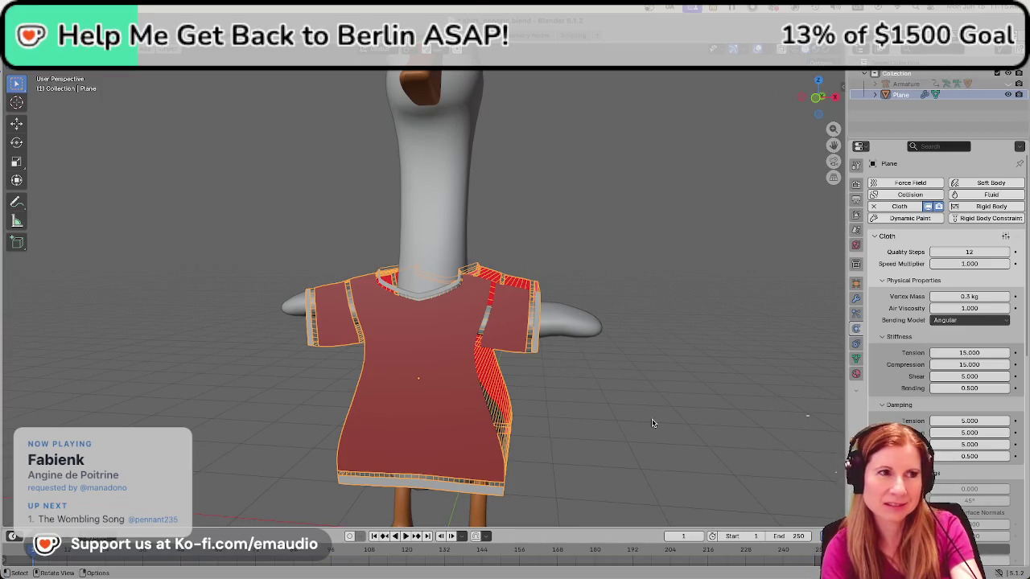
left_click(641, 425)
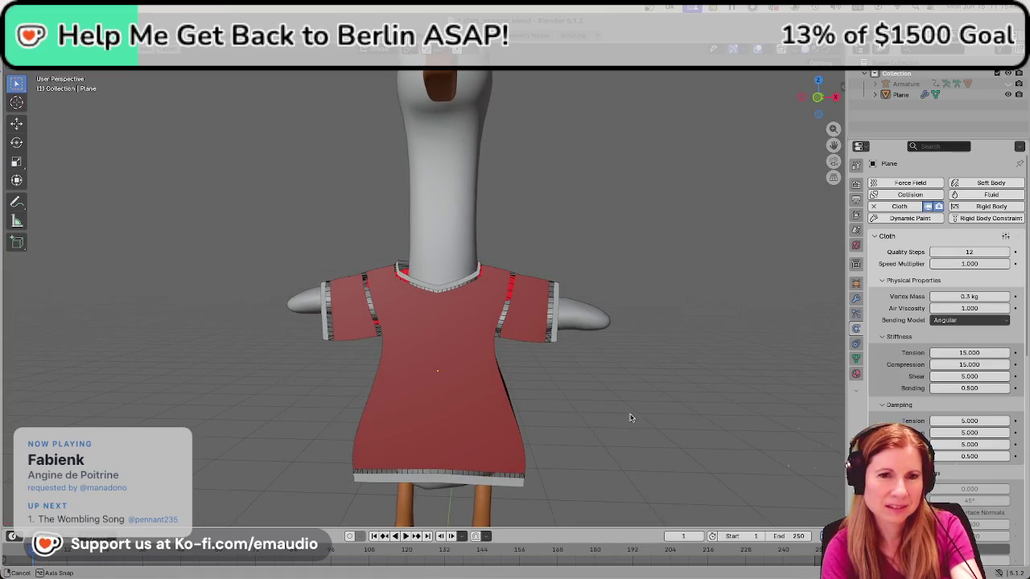
Scroll the Cloth properties to the Shape panel with Sewing and the -0.857 Shrinking Factor, then start playback.
scroll(941, 450, "down", 4)
scroll(940, 483, "down", 5)
scroll(940, 482, "down", 4)
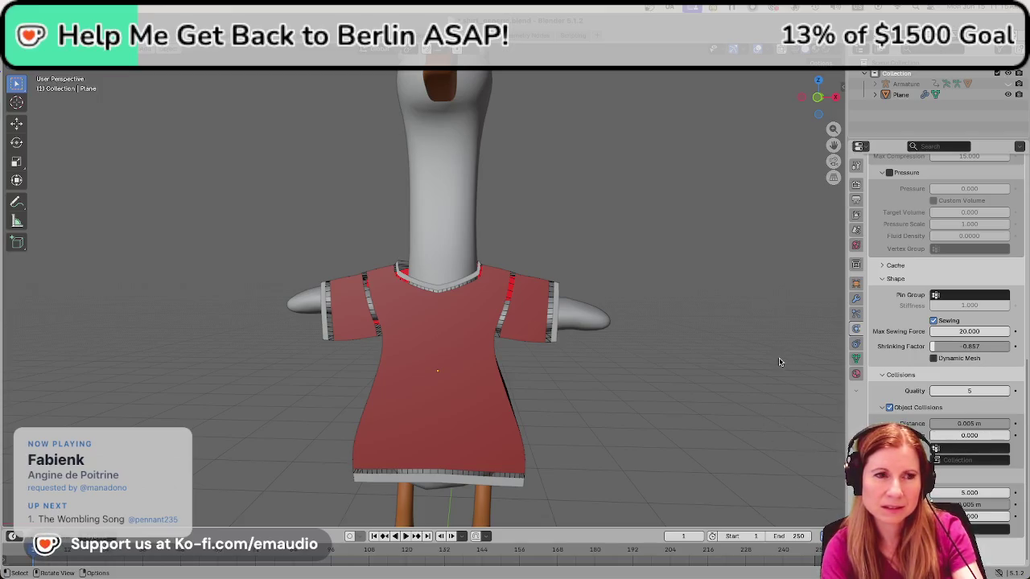
key("space")
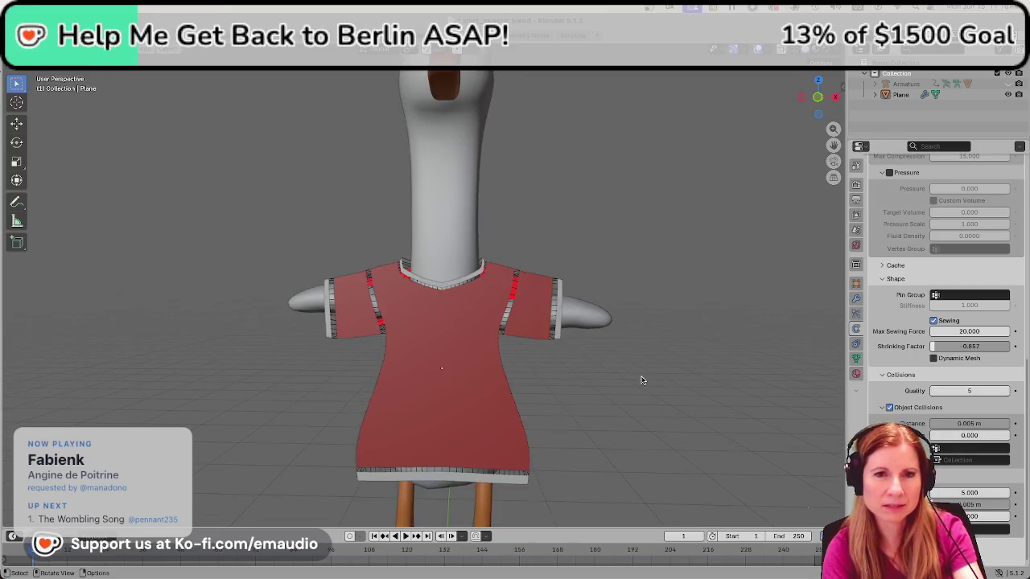
Ease the shirt's cloth Shrinking Factor from -0.857 to -0.457, checking the shirt from the side.
scroll(636, 380, "up", 1)
scroll(639, 380, "up", 1)
scroll(668, 381, "up", 1)
scroll(652, 362, "down", 3)
mouse_move(635, 345)
middle_mouse_down()
mouse_move(653, 386)
mouse_move(582, 407)
mouse_move(692, 398)
mouse_move(662, 386)
middle_mouse_up()
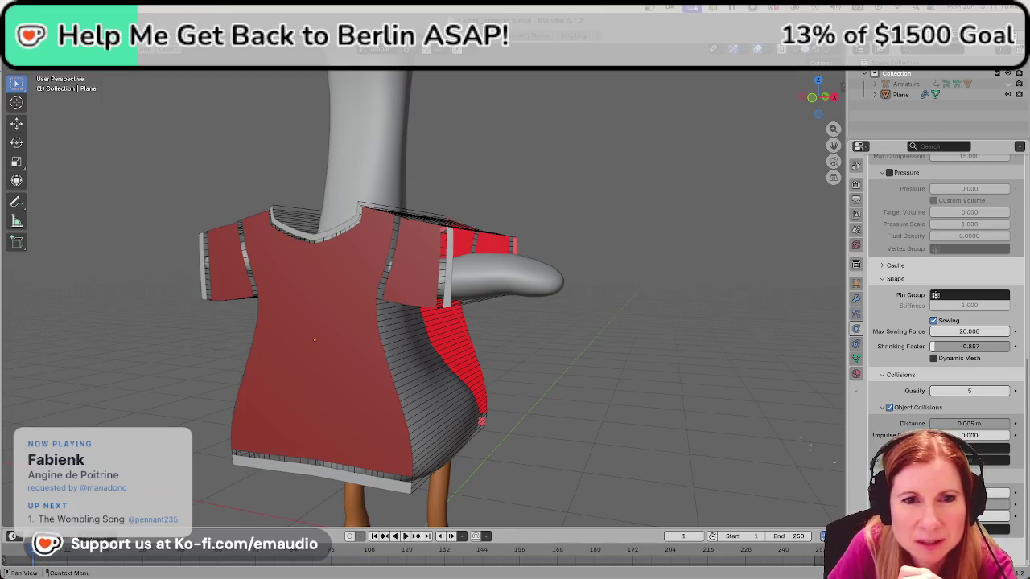
left_click_drag(970, 346, 969, 346)
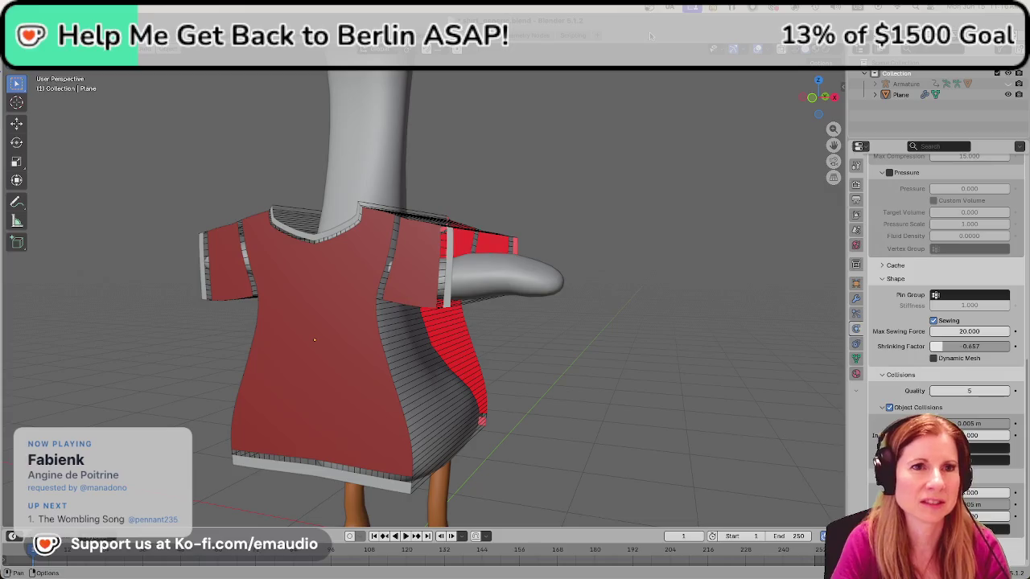
middle_click_drag(595, 307, 624, 314)
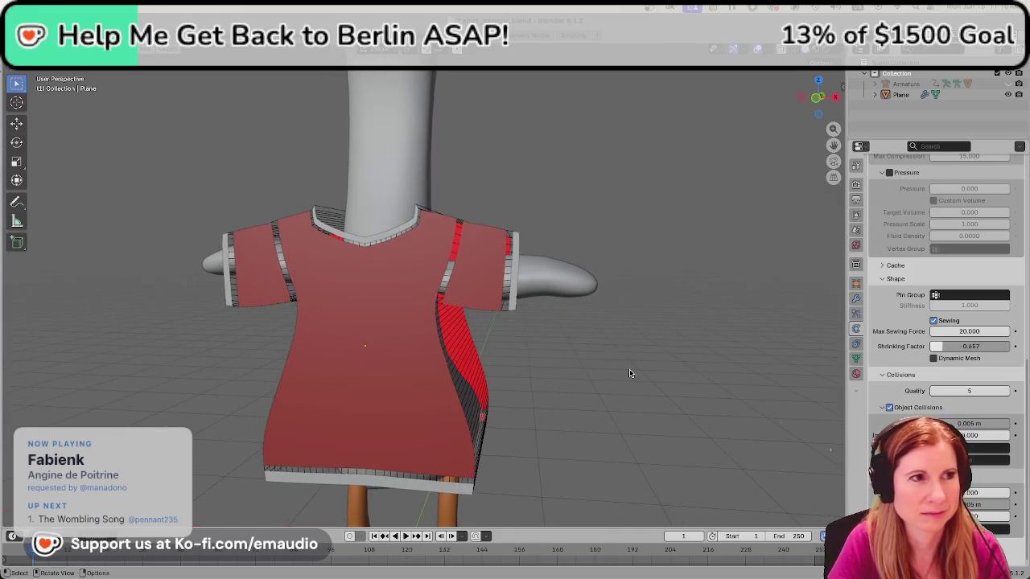
Run the cloth simulation to frame 32, watching the shirt drape from the side.
key("space")
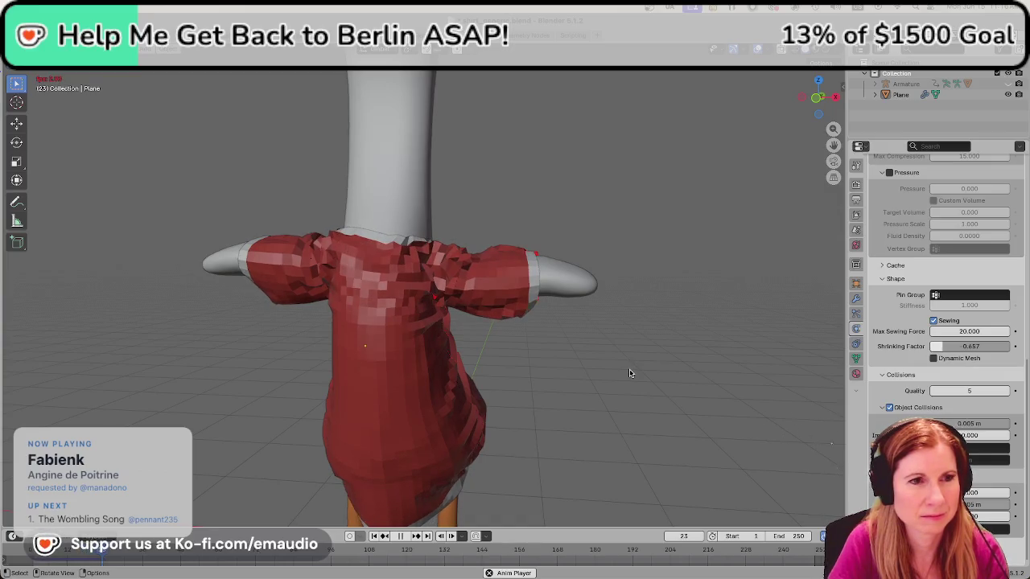
middle_click_drag(561, 375, 561, 375)
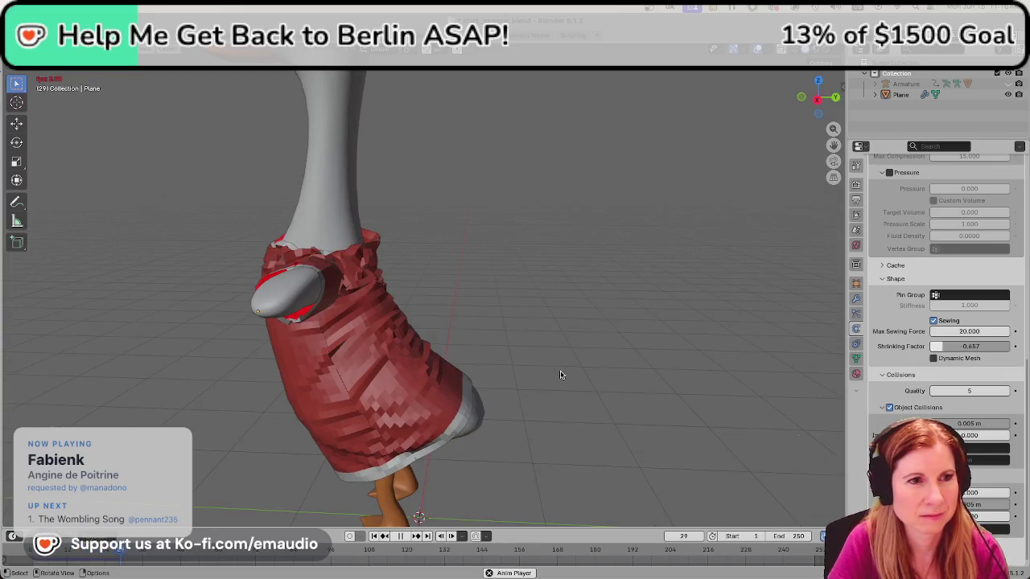
key("space")
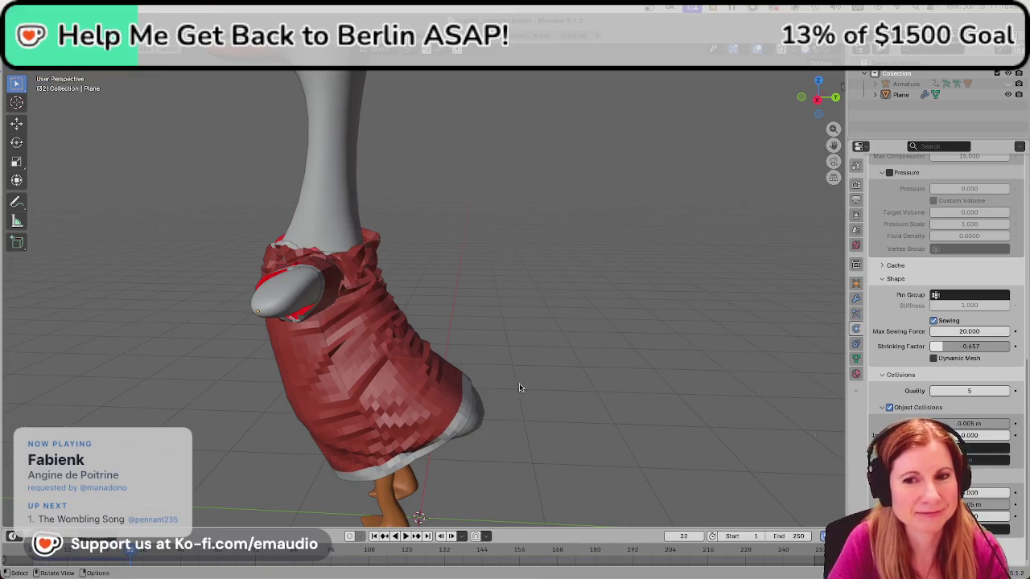
mouse_move(561, 375)
middle_mouse_down()
mouse_move(534, 352)
mouse_move(549, 351)
middle_mouse_up()
scroll(549, 352, "down", 4)
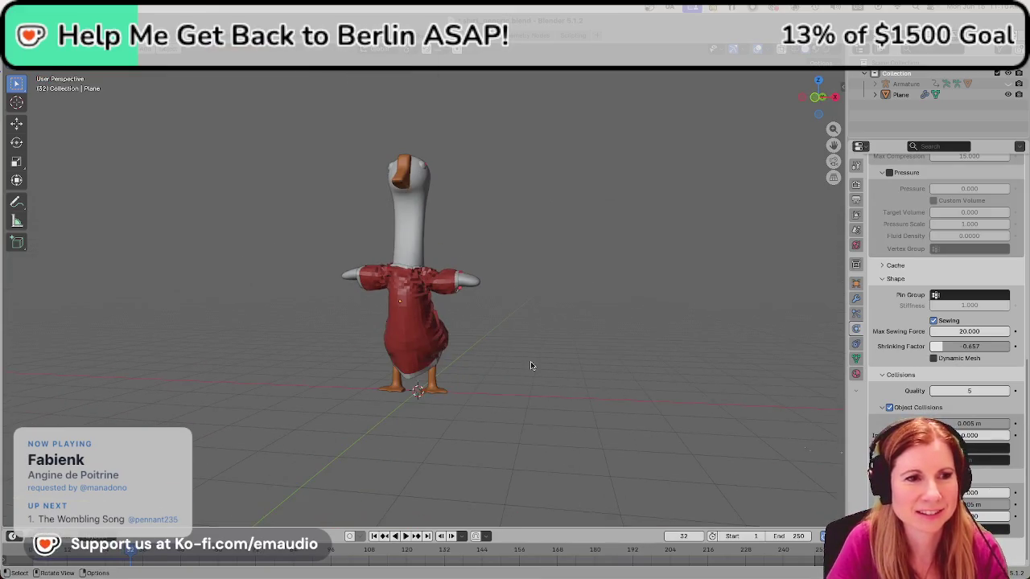
scroll(514, 368, "up", 2)
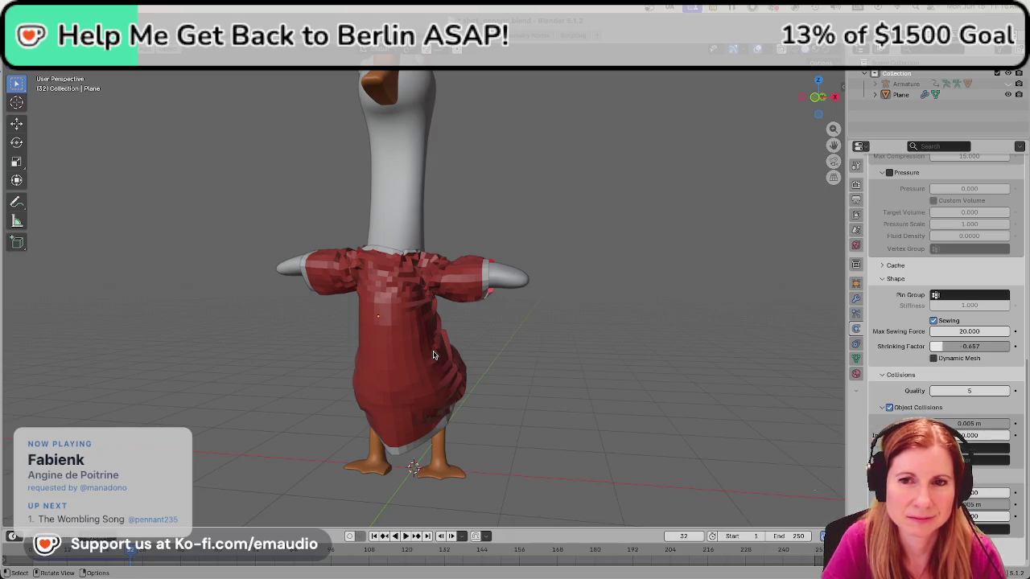
Inspect the draped shirt from behind, then rewind to frame 1 in front view.
mouse_move(433, 355)
middle_mouse_down()
mouse_move(573, 405)
mouse_move(297, 356)
middle_mouse_up()
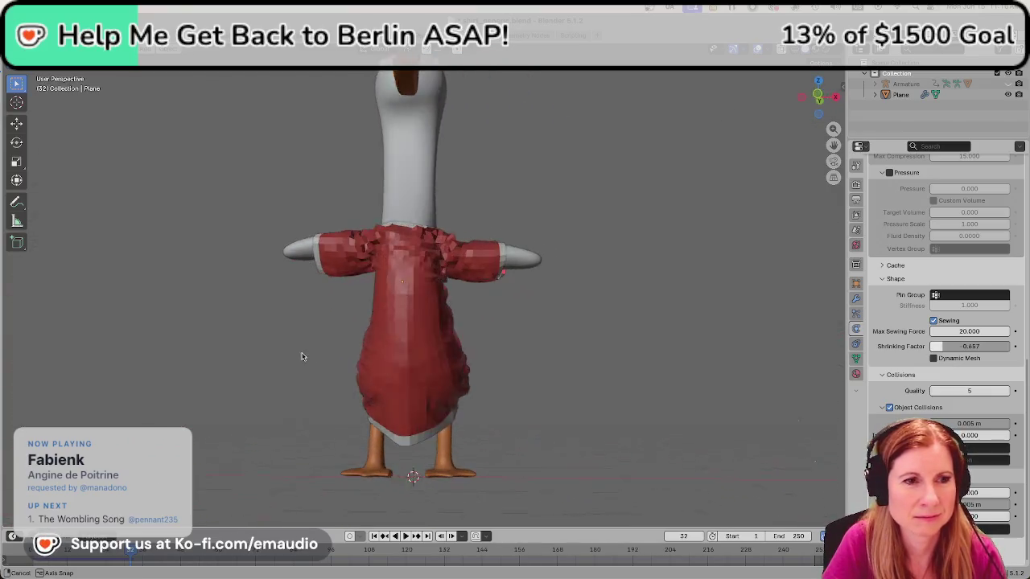
scroll(327, 340, "up", 2)
scroll(327, 340, "up", 1)
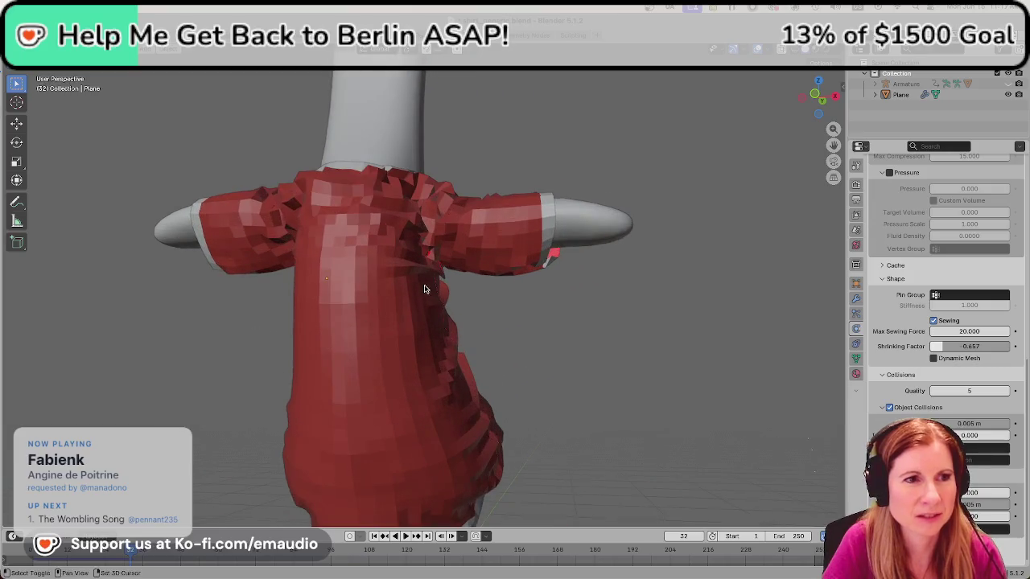
middle_click_drag(425, 288, 477, 277, "shift")
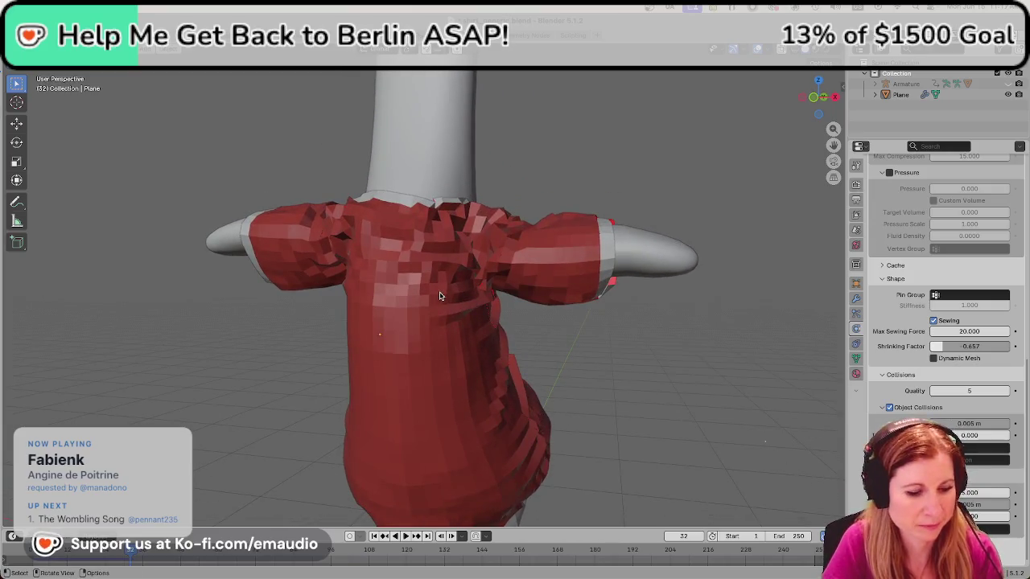
key("shift+Left")
key("KP_1")
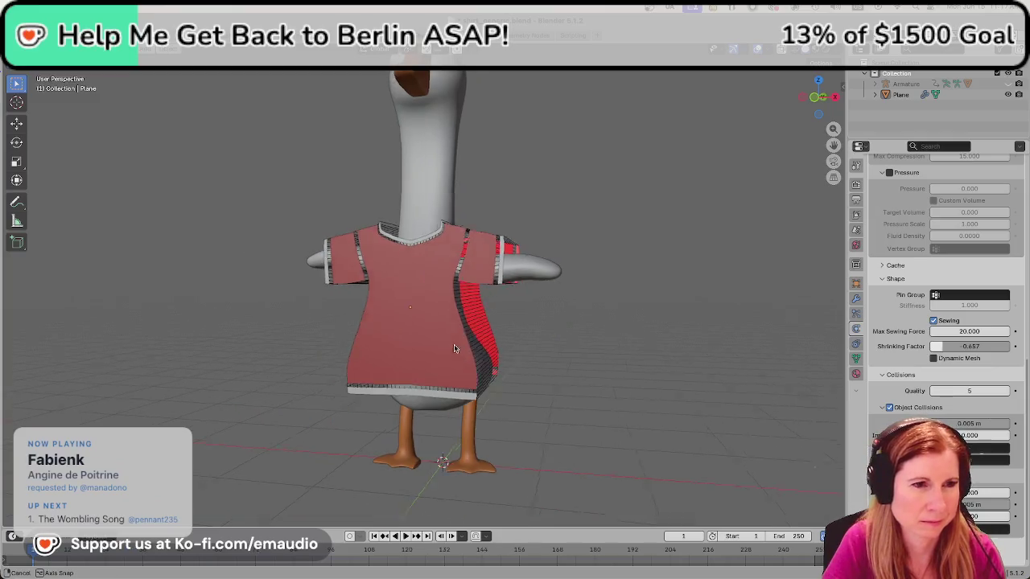
Enter Edit Mode on the shirt and box-select the hem faces on its right half.
scroll(521, 359, "up", 1)
scroll(520, 359, "up", 2)
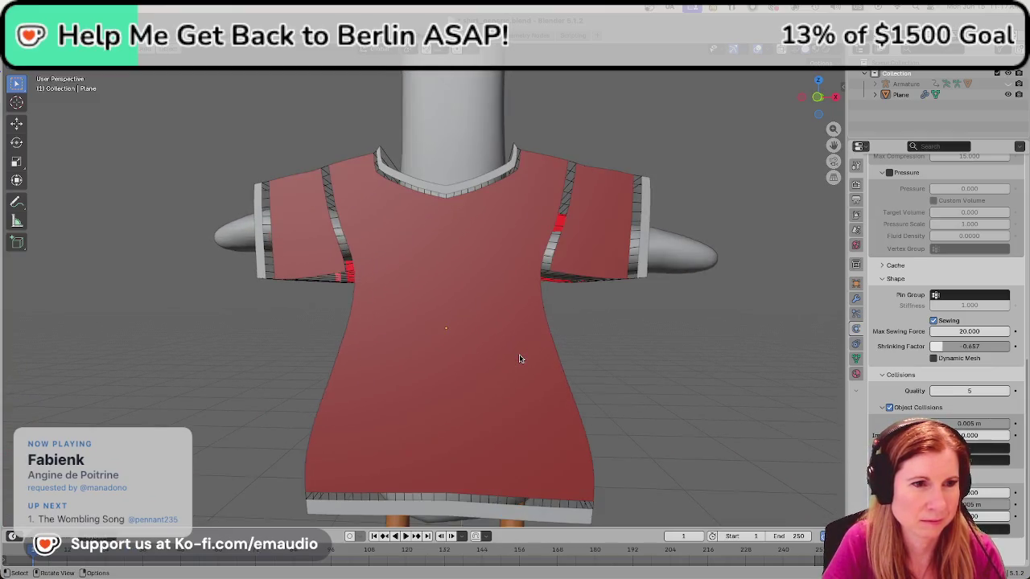
scroll(518, 357, "down", 2)
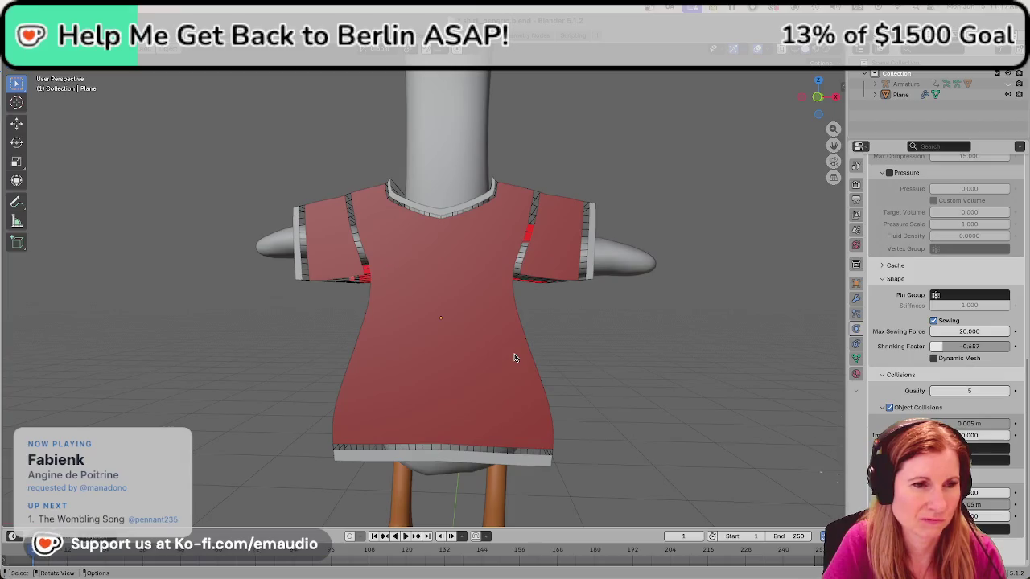
key("Tab")
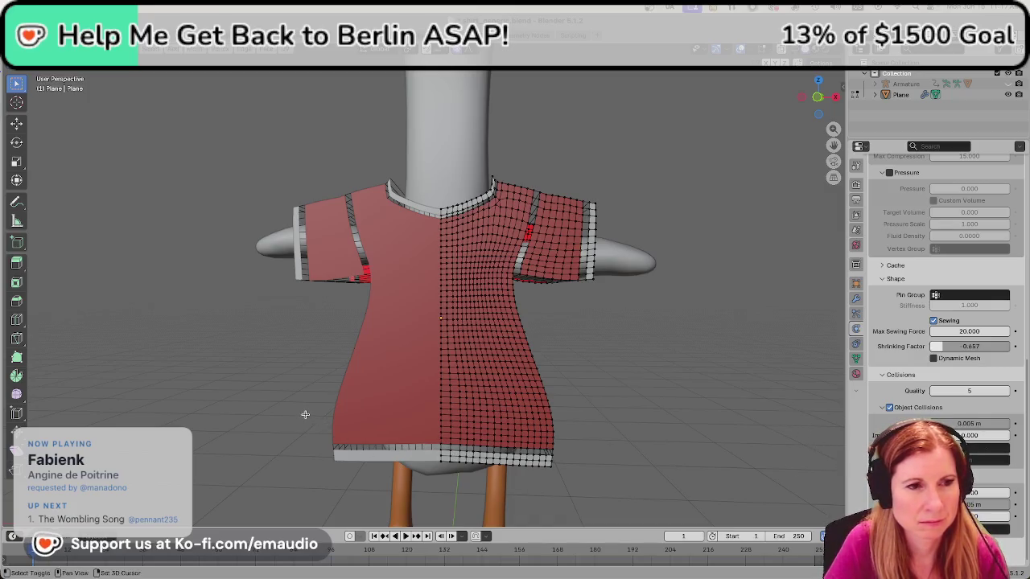
left_click_drag(306, 416, 631, 507)
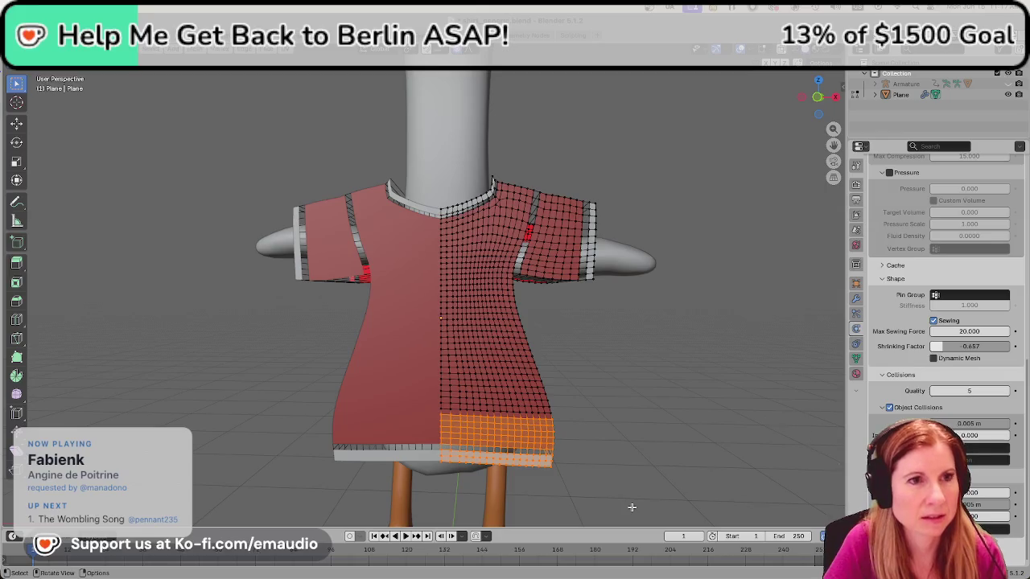
Lift the selected hem along Z with proportional editing, confirm, and deselect.
key("g")
key("z")
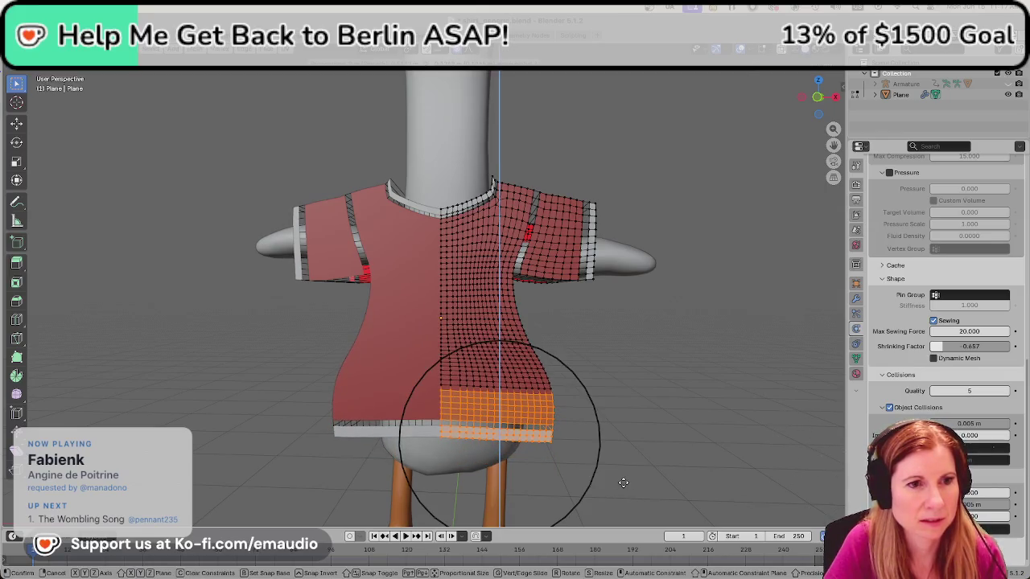
scroll(624, 482, "up", 2)
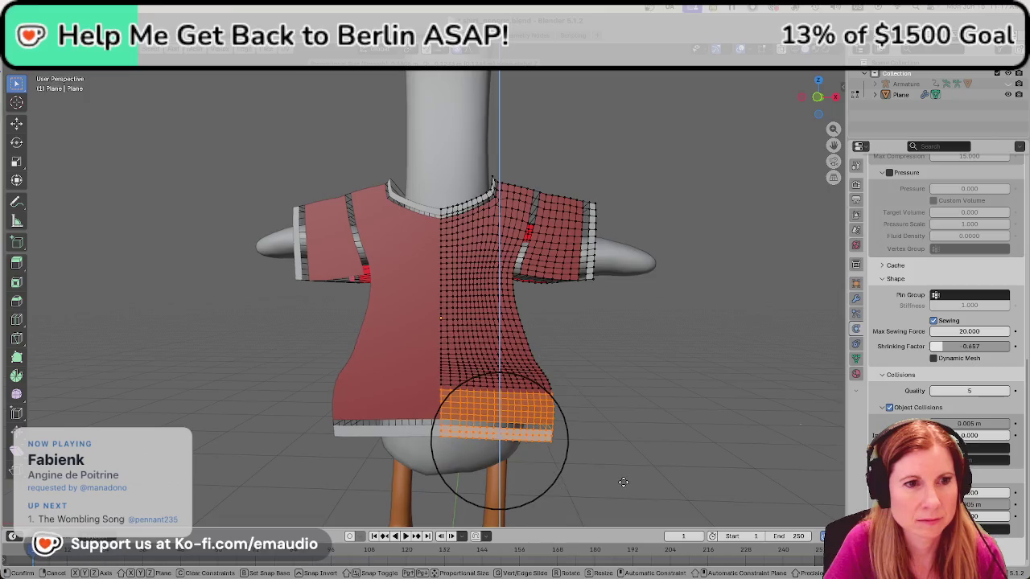
scroll(624, 482, "down", 3)
scroll(624, 483, "down", 3)
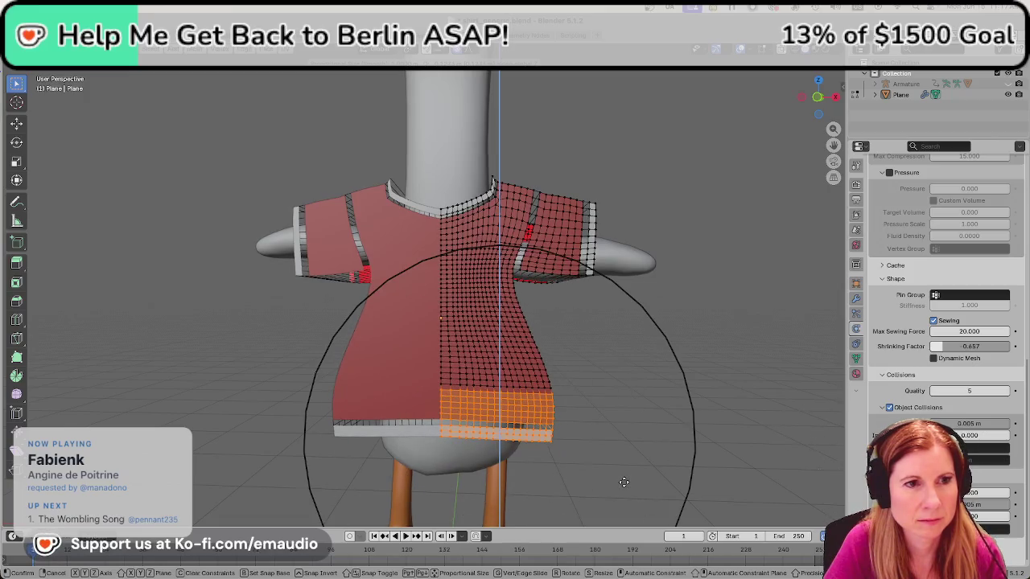
scroll(624, 476, "up", 2)
scroll(624, 476, "down", 1)
scroll(624, 476, "down", 4)
scroll(623, 476, "down", 2)
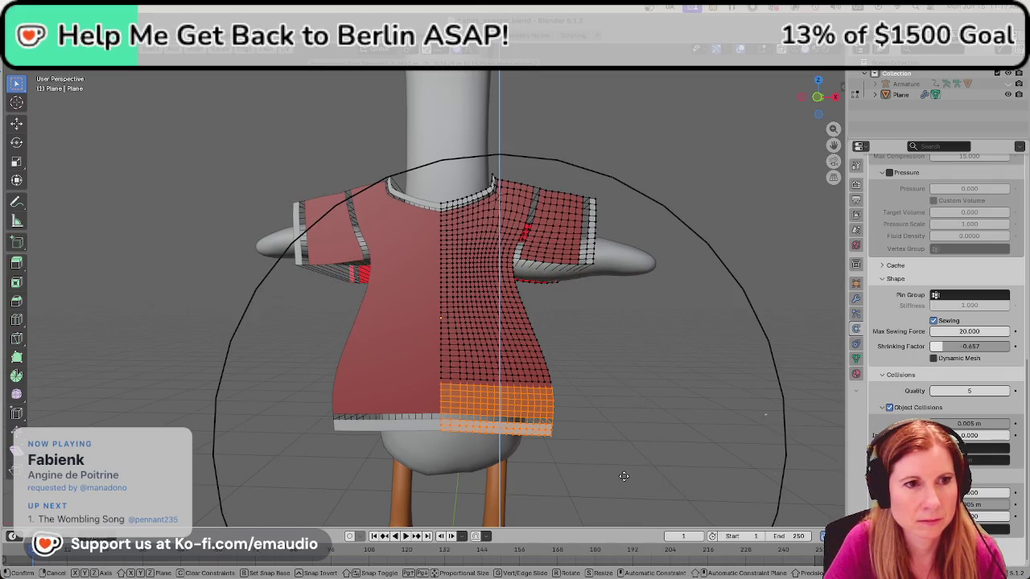
left_click(623, 472)
left_click(694, 402)
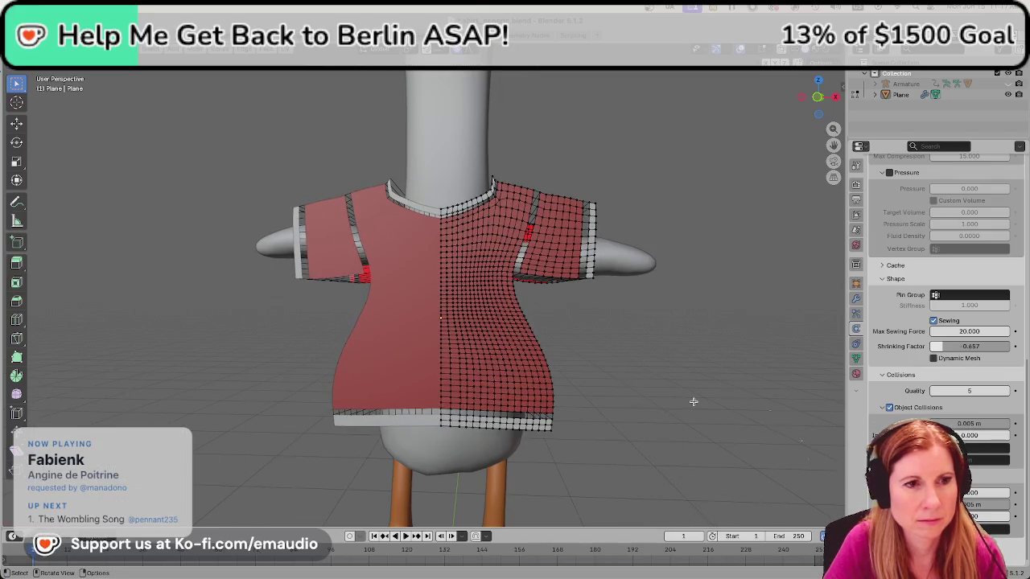
Save the file as shirt_generic.blend.
scroll(648, 420, "down", 3)
key("ctrl+s")
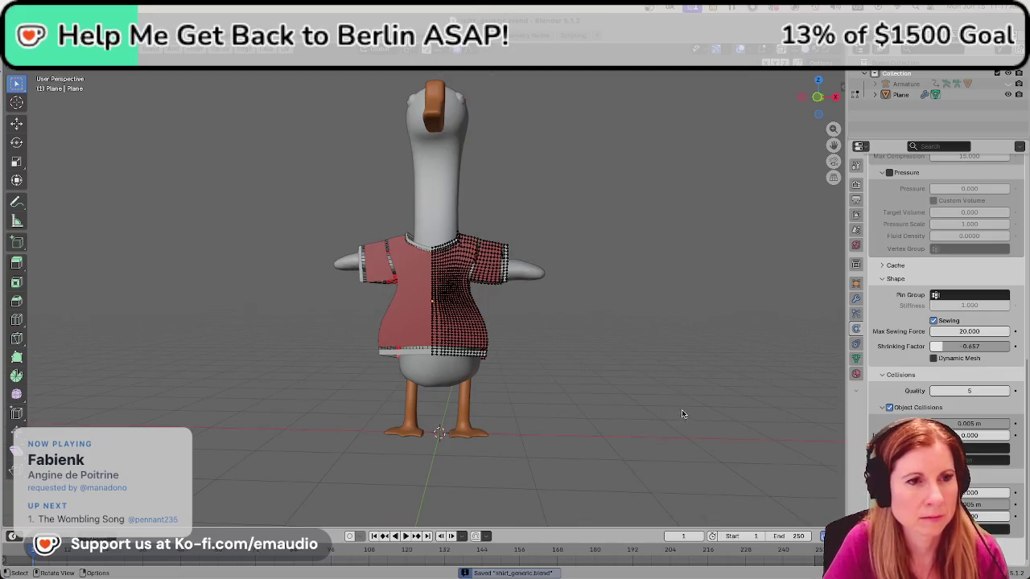
scroll(666, 419, "up", 1)
scroll(663, 420, "up", 3)
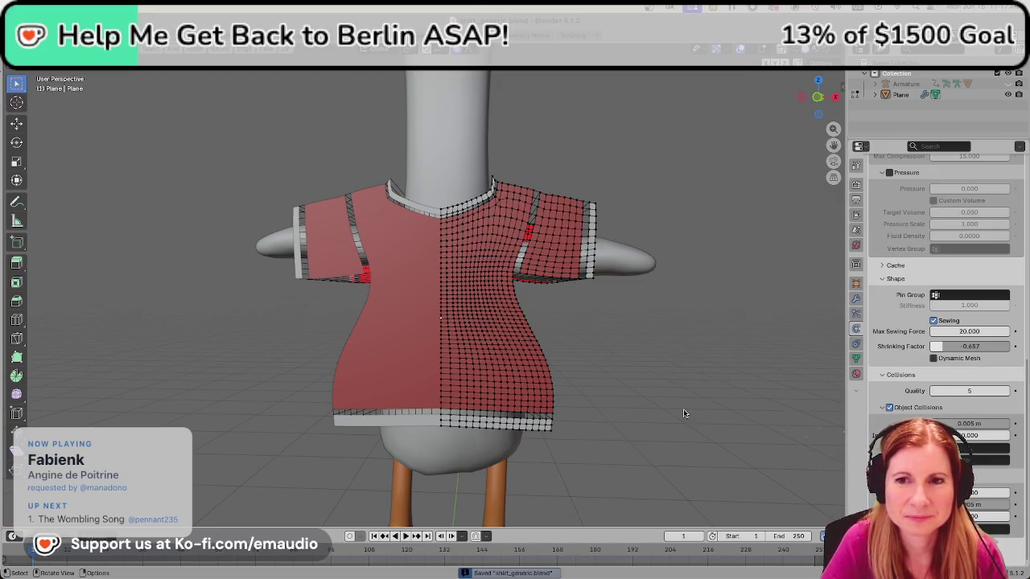
mouse_move(672, 417)
middle_mouse_down()
mouse_move(667, 443)
mouse_move(614, 443)
middle_mouse_up()
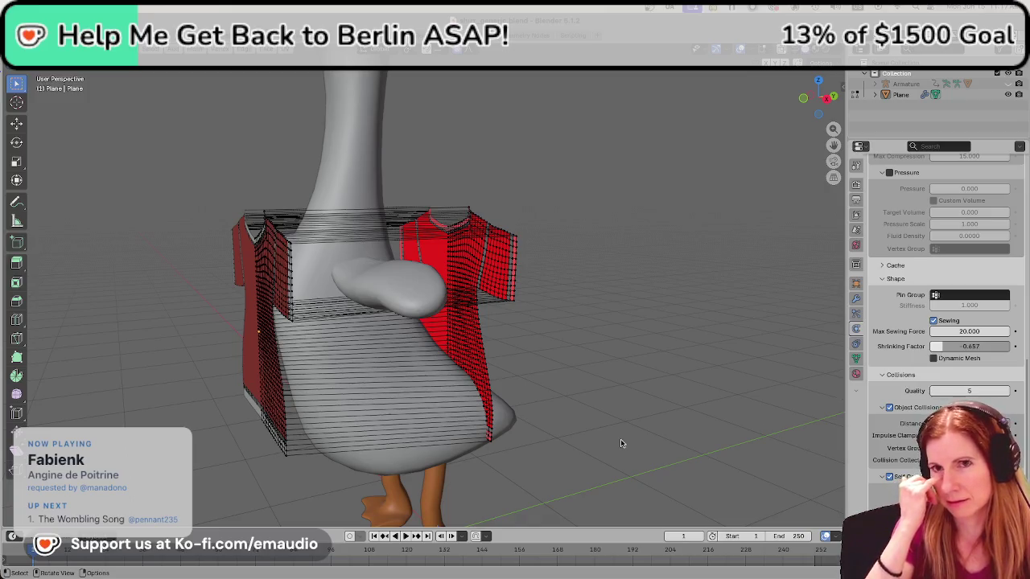
Flip the cloth Shrinking Factor from -0.657 to 0.657.
key("minus")
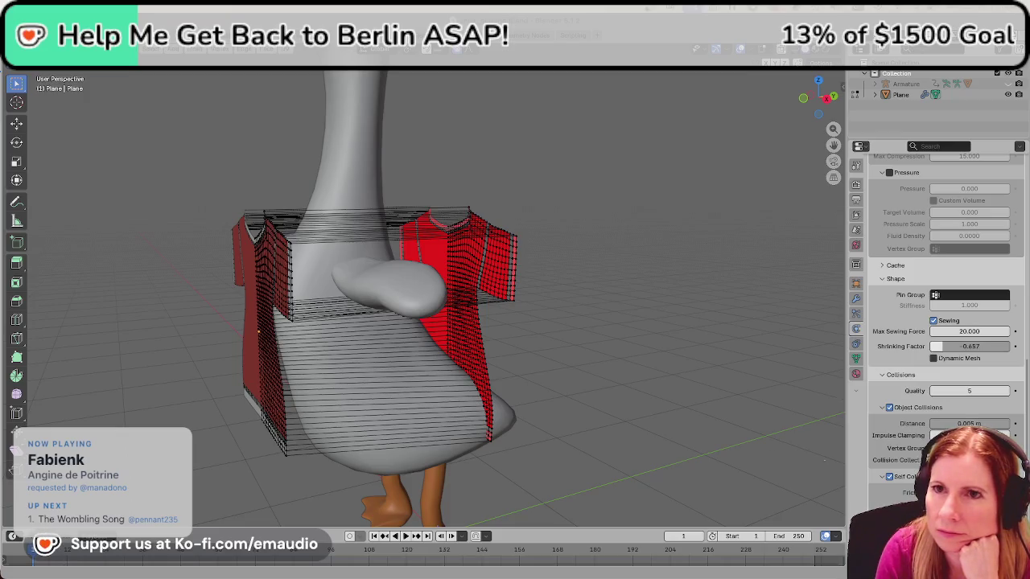
Switch to the YouTube Blender clothing tutorial in the browser.
key("alt+Tab")
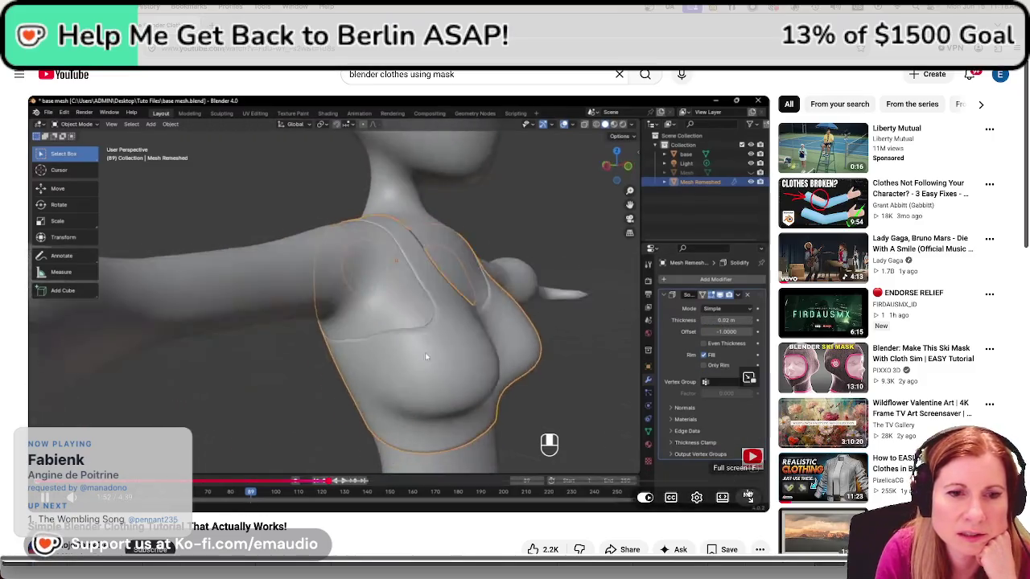
Play the tutorial full screen and rewind it to about 0:20.
scroll(749, 496, "down", 1)
left_click(747, 436)
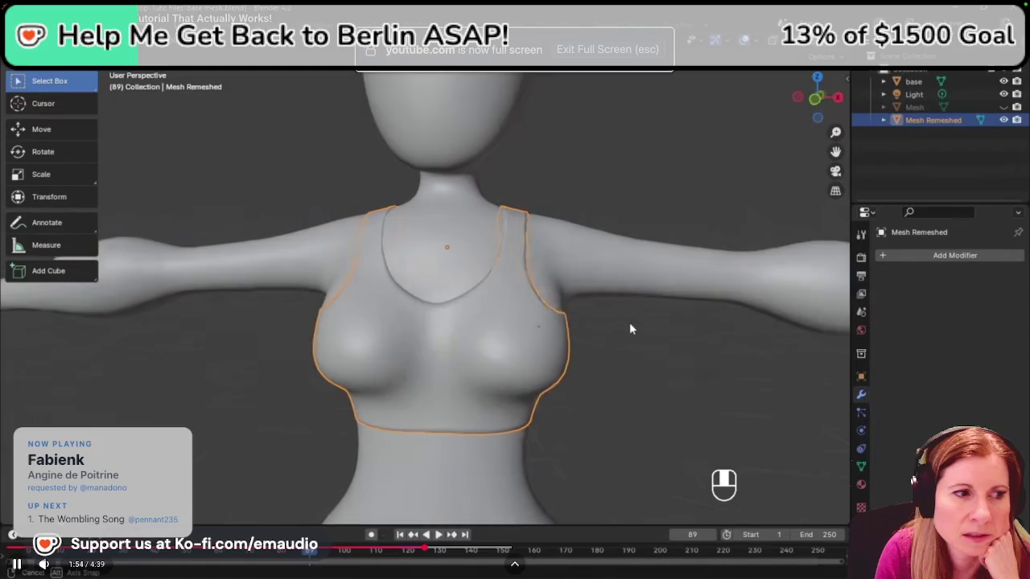
left_click_drag(141, 550, 80, 550)
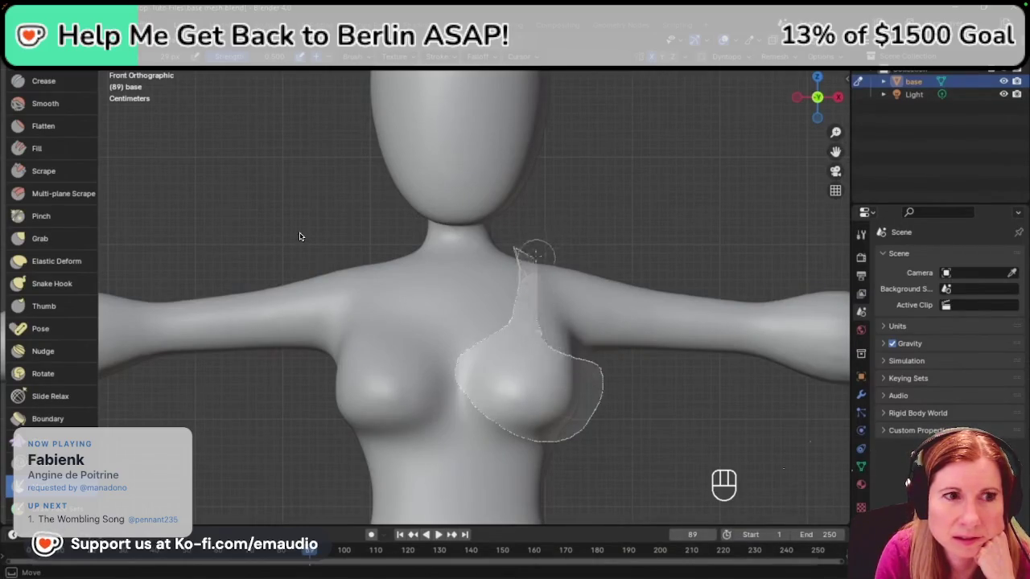
Watch the tutorial paint a top-shaped mask across the base character's chest.
mouse_move(537, 316)
middle_mouse_down()
mouse_move(485, 383)
mouse_move(380, 316)
middle_mouse_up()
key("grave")
left_click(425, 393)
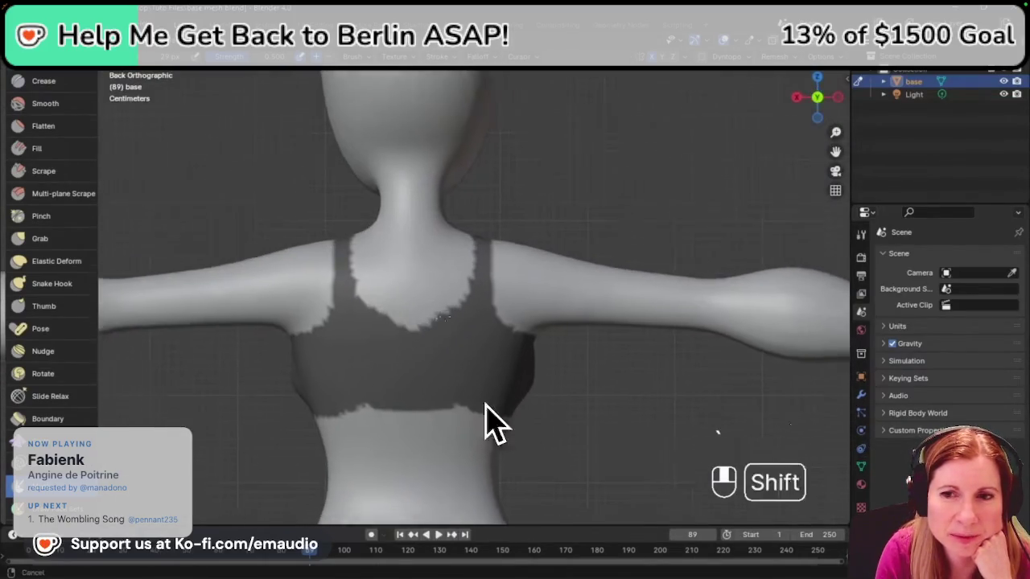
key("alt+e")
left_click(410, 383)
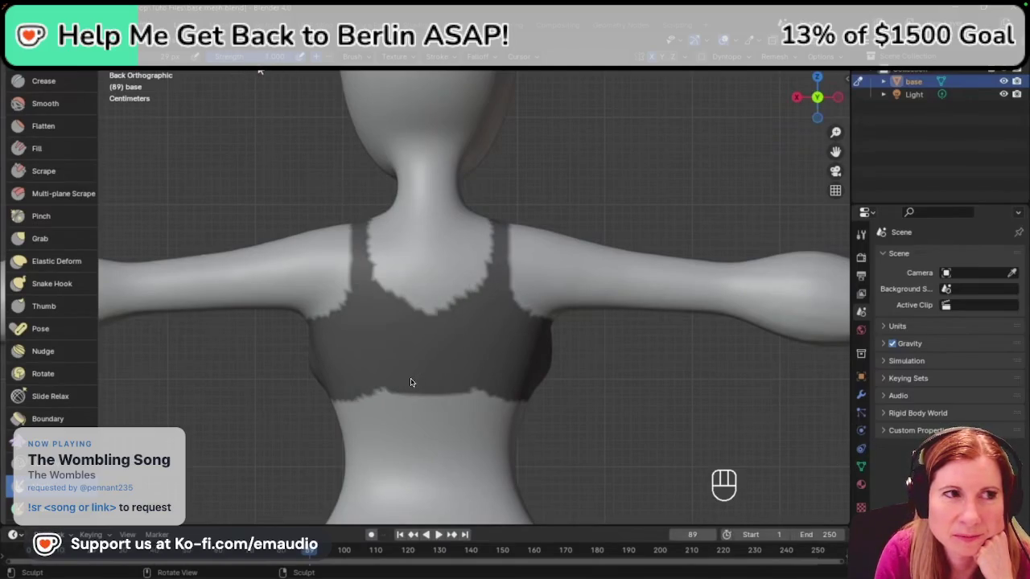
left_click(364, 59)
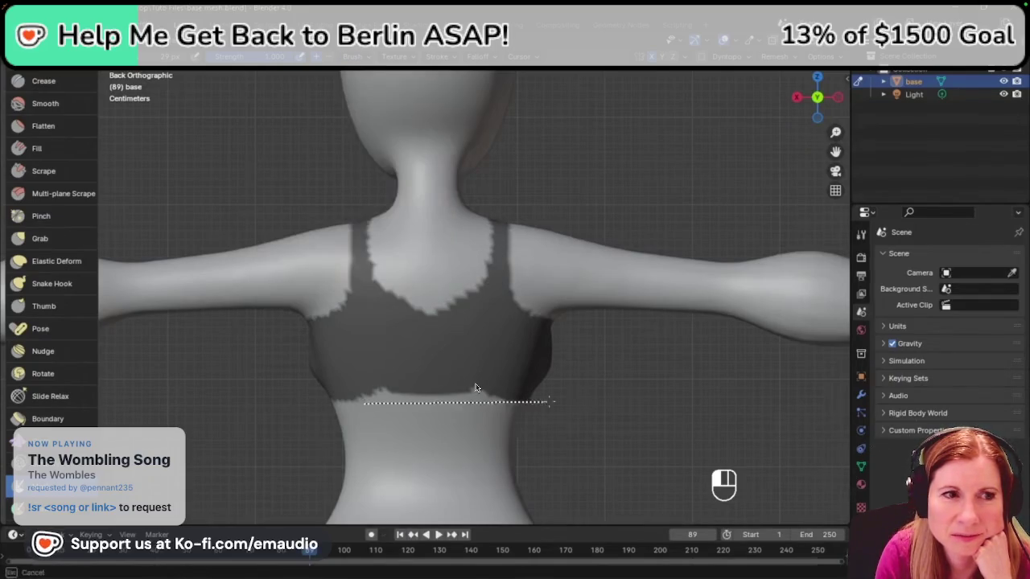
middle_click_drag(482, 394, 326, 345)
key("KP_1")
middle_click_drag(475, 388, 397, 365)
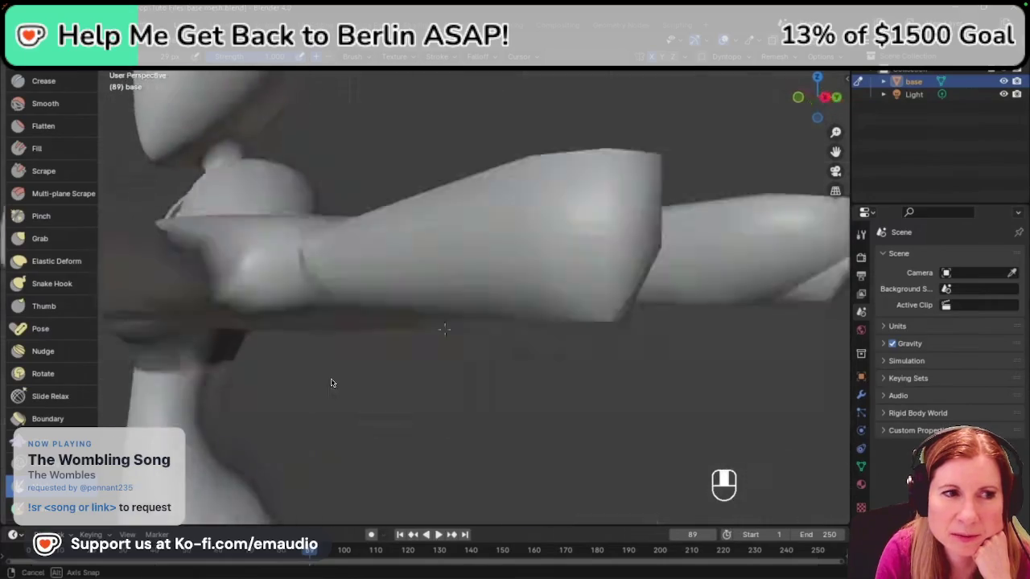
middle_click_drag(512, 355, 518, 316)
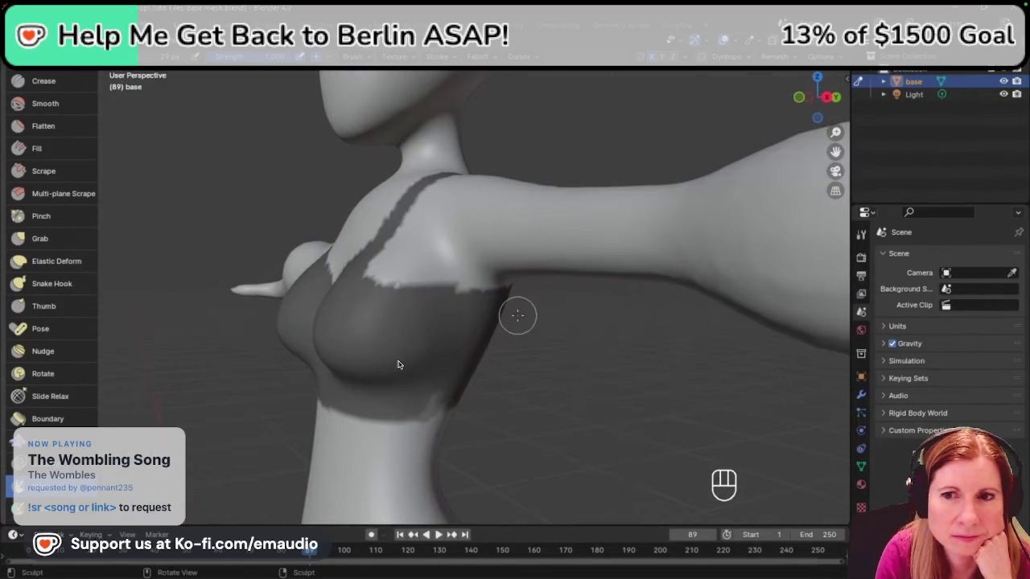
key("alt+e")
left_click(494, 279)
mouse_move(396, 365)
middle_mouse_down()
mouse_move(531, 338)
mouse_move(395, 284)
mouse_move(287, 402)
mouse_move(524, 426)
middle_mouse_up()
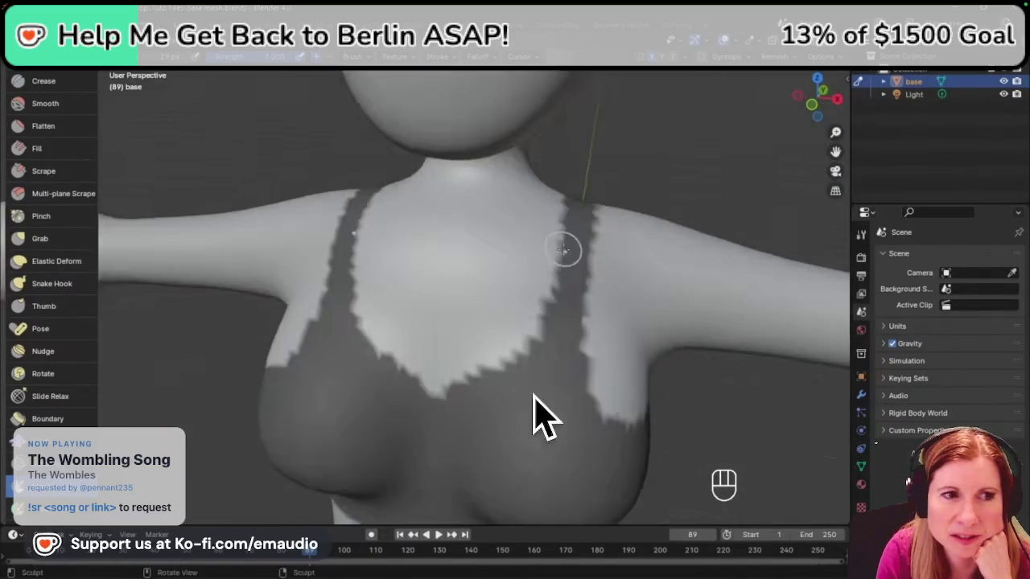
scroll(524, 426, "down", 5)
Follow the tutorial through to the mask extraction step, then skip ahead.
left_click(201, 56)
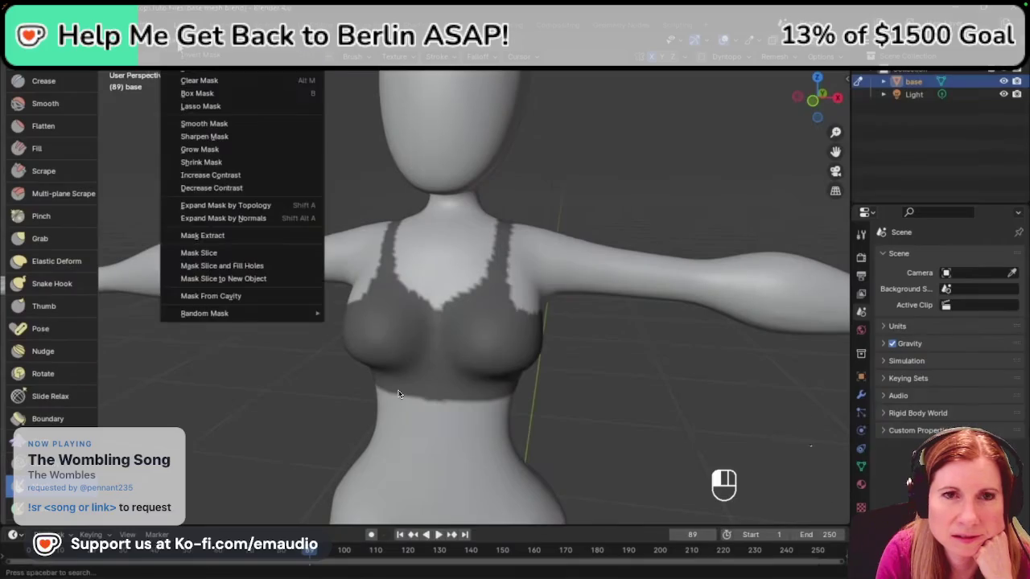
left_click(257, 150)
scroll(489, 299, "up", 3)
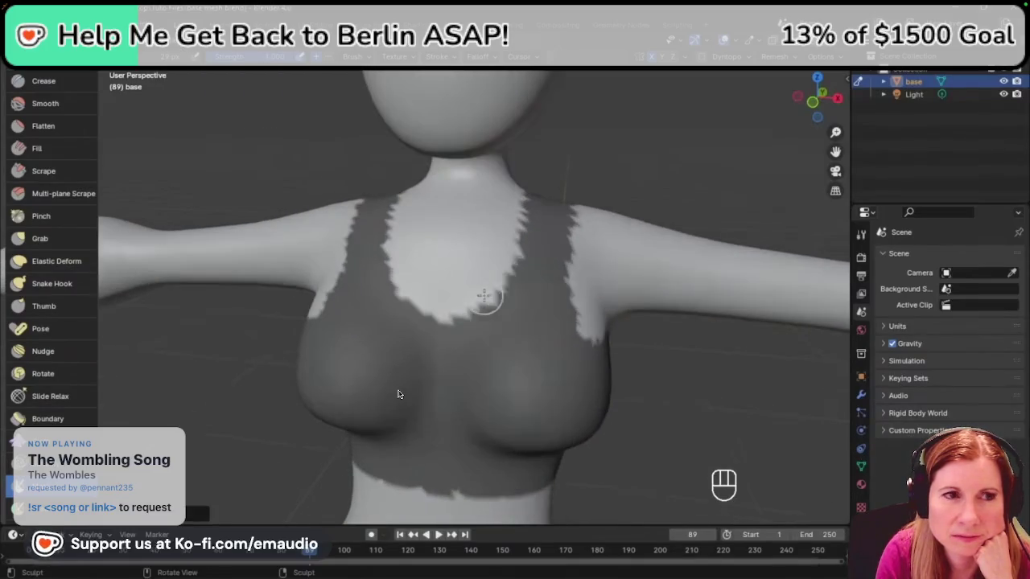
scroll(309, 146, "down", 3)
left_click(201, 56)
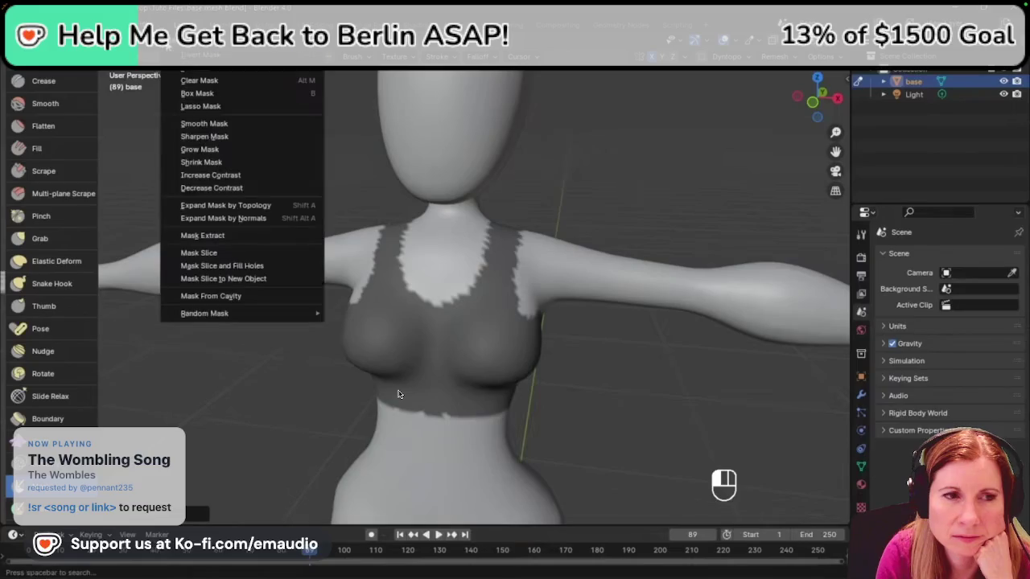
left_click(259, 143)
scroll(568, 247, "up", 2)
key("shift+r")
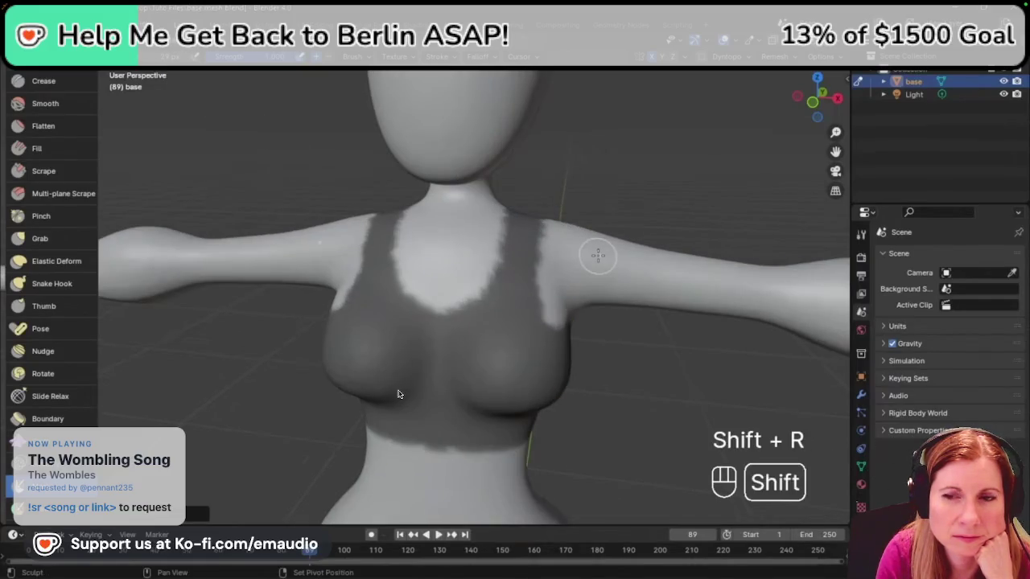
key("shift+r")
key("shift+r")
key("KP_1")
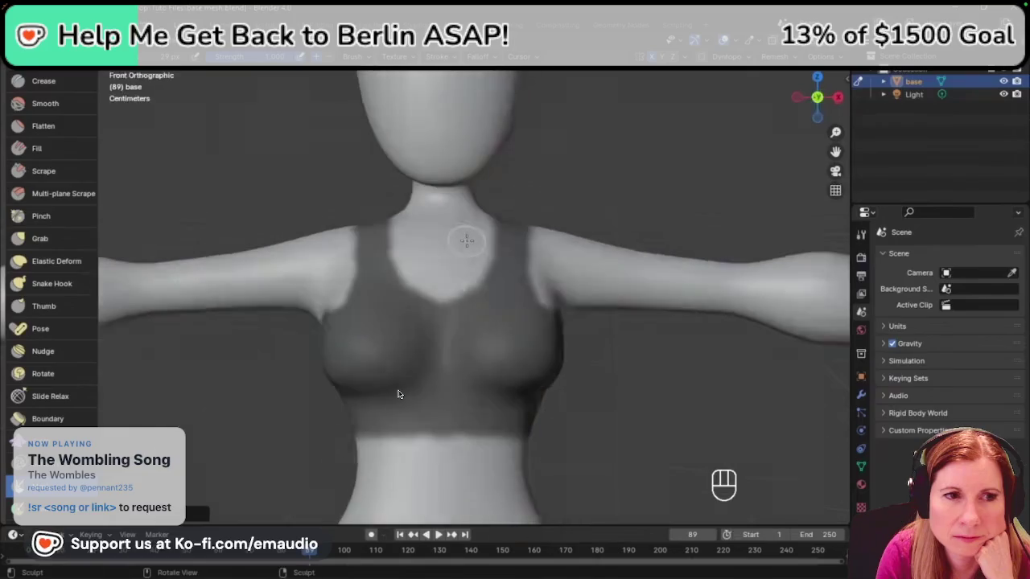
left_click(201, 56)
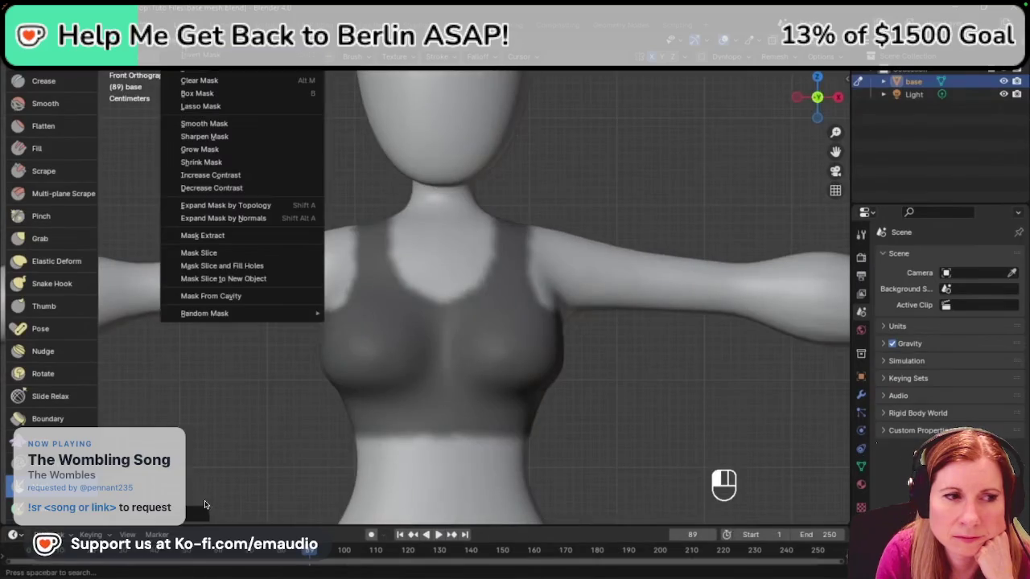
left_click(266, 236)
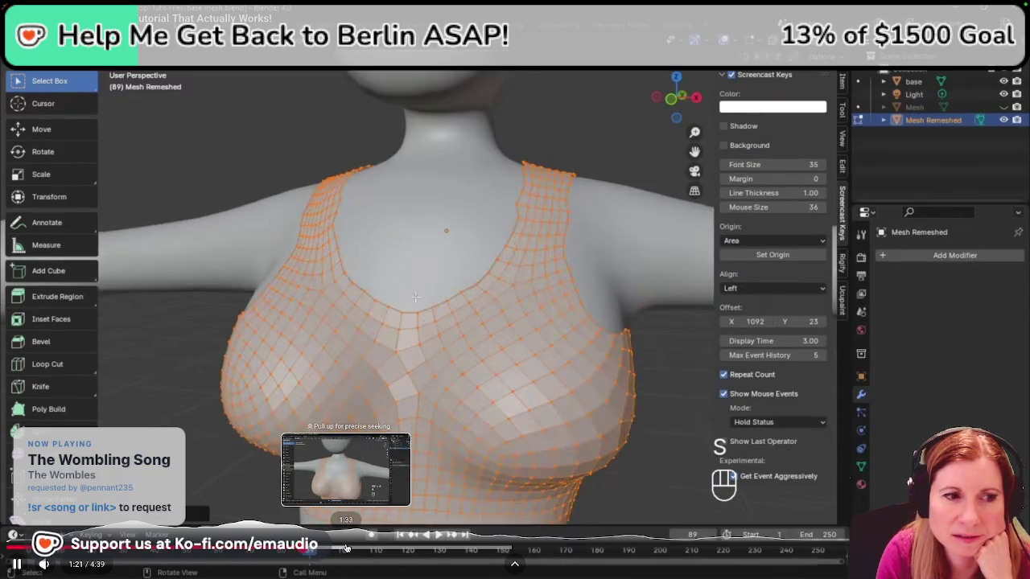
Skim the tutorial through 1:33, 1:46 and 2:28, pausing at 2:50 on the remeshed mesh.
left_click(341, 549)
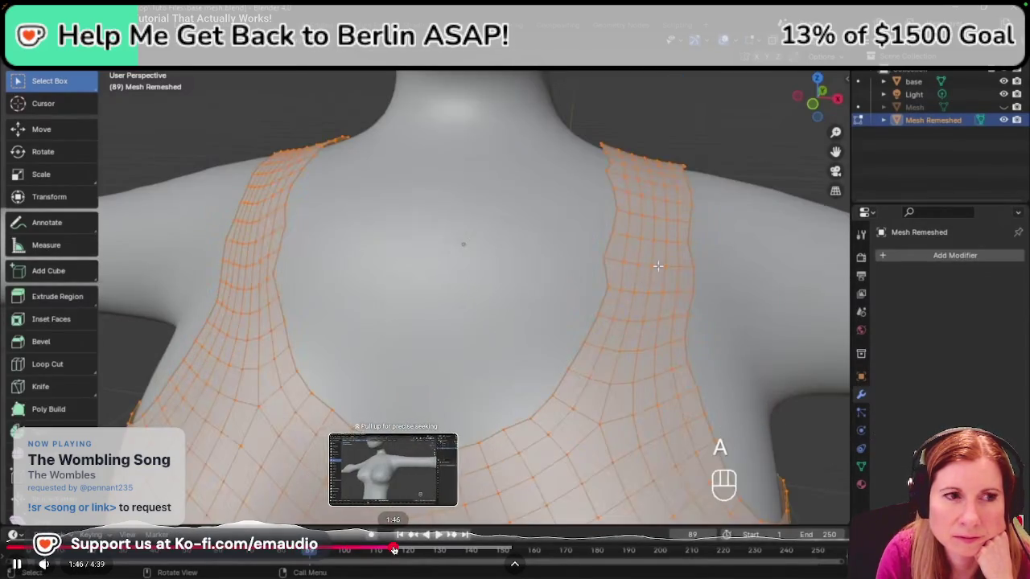
left_click(394, 549)
left_click(482, 549)
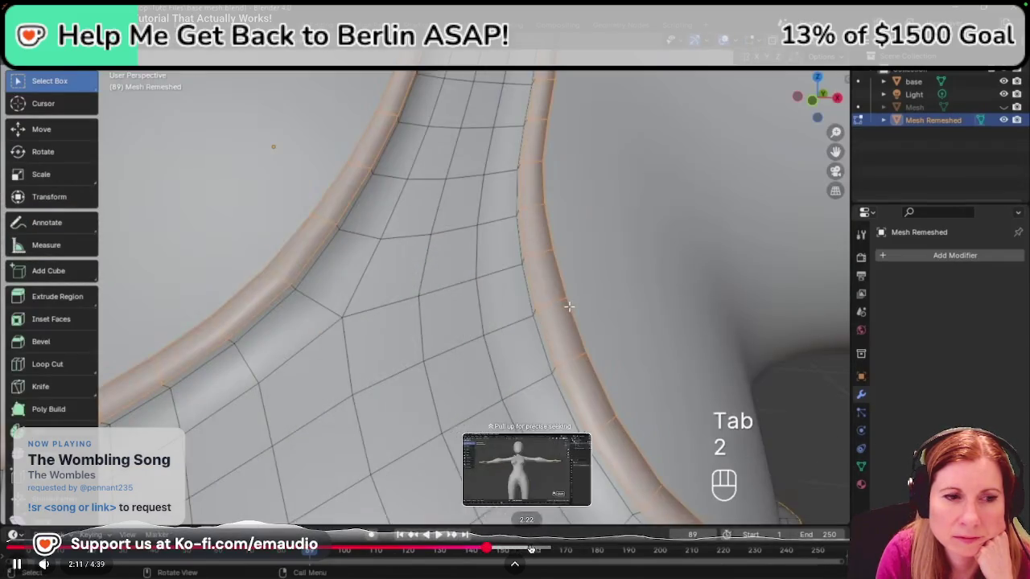
left_click(547, 549)
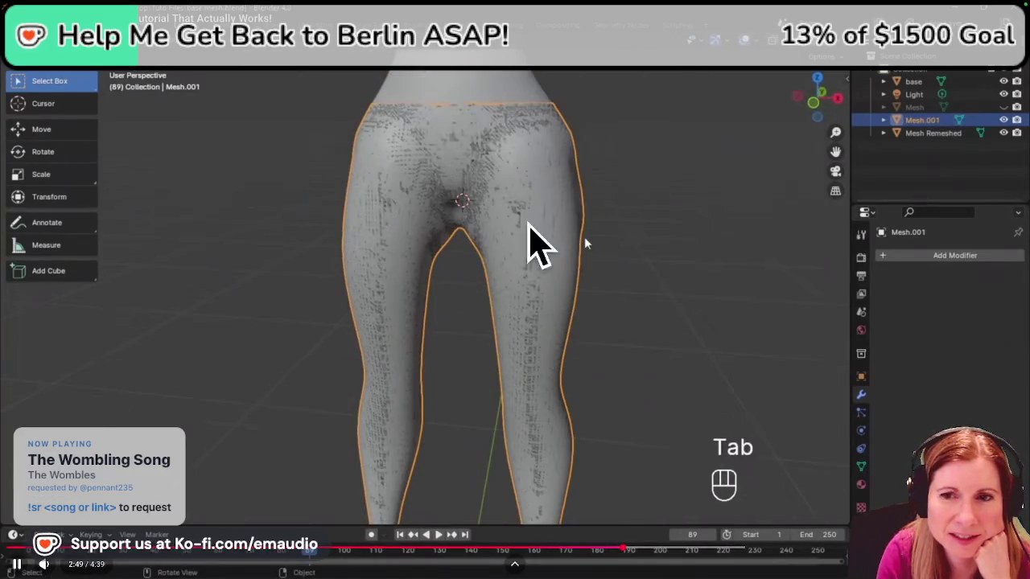
left_click(613, 292)
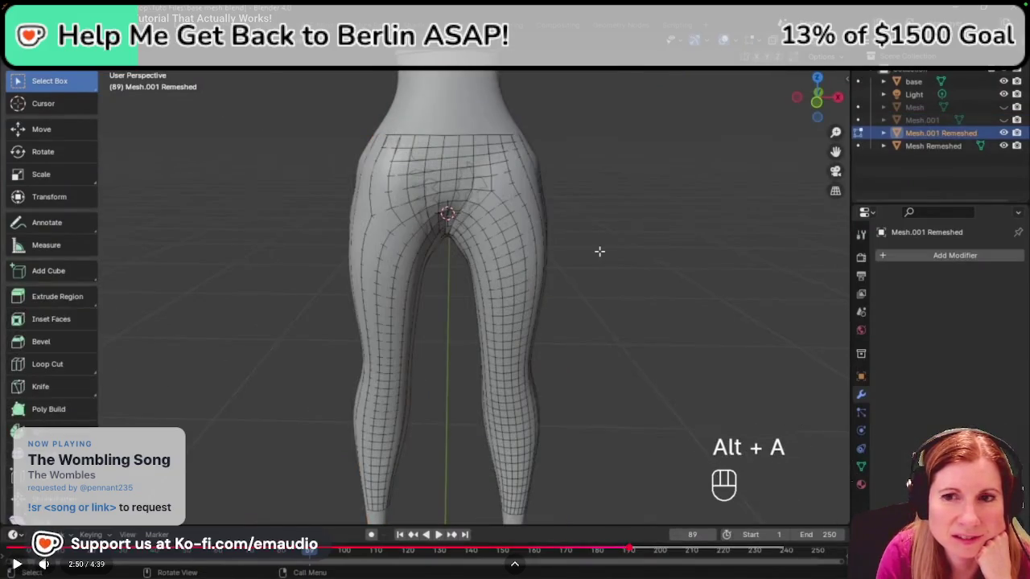
Leave full screen, return to Blender, and set the Shrinking Factor back to -0.657.
key("Escape")
key("alt+Tab")
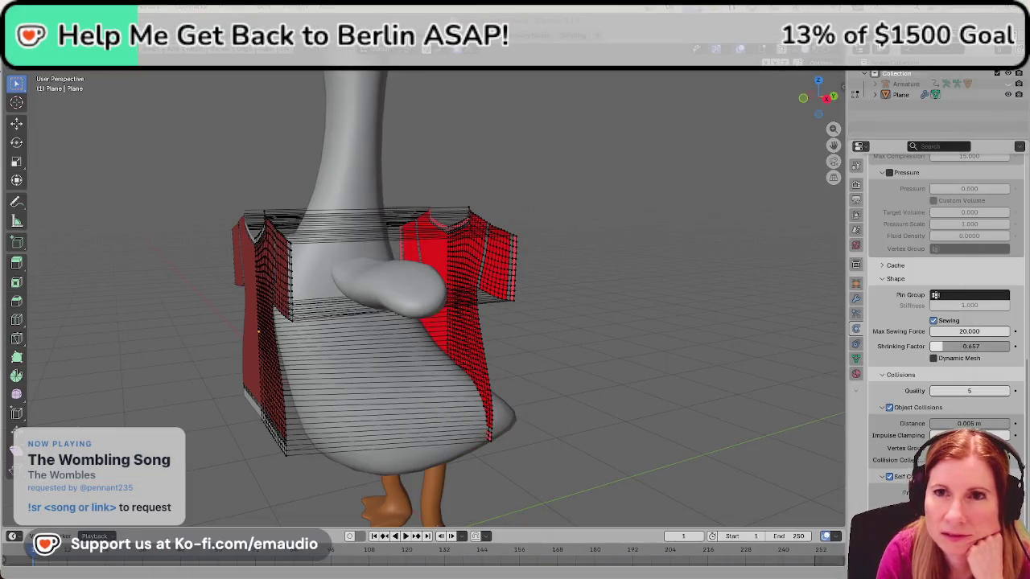
key("minus")
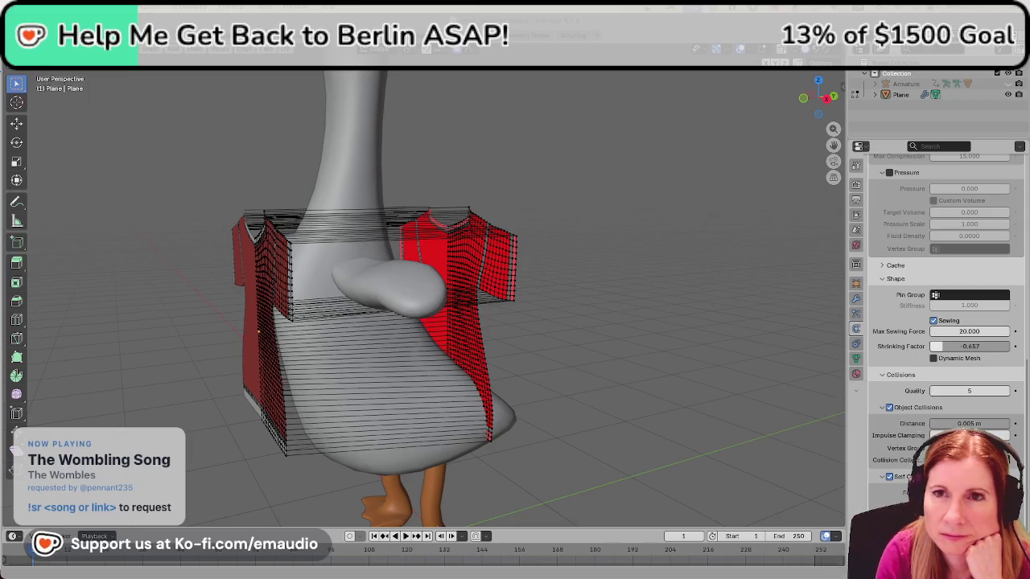
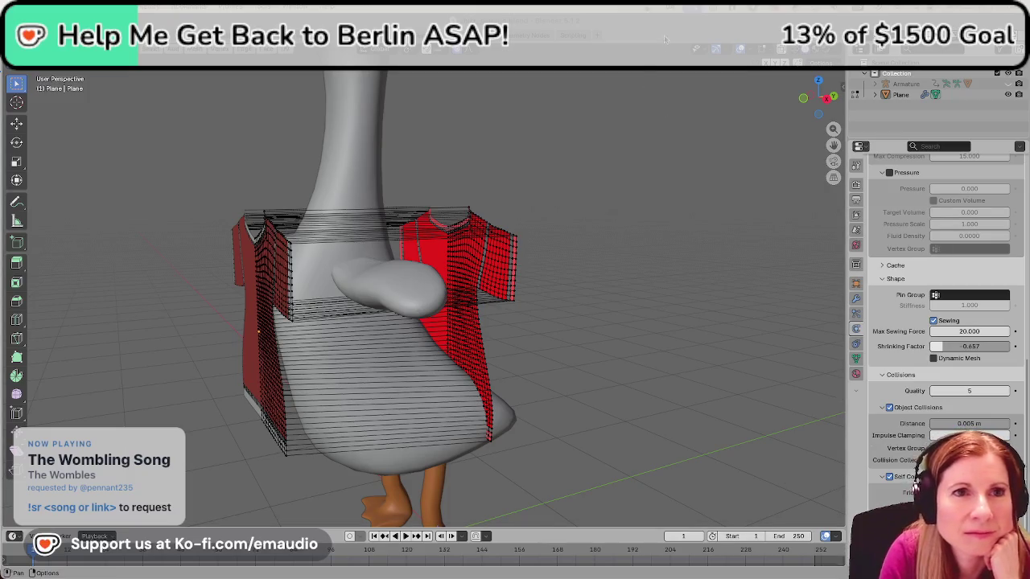
Set the shirt cloth's Shape > Shrinking Factor to -0.510.
mouse_move(611, 147)
middle_mouse_down()
mouse_move(643, 277)
mouse_move(697, 281)
middle_mouse_up()
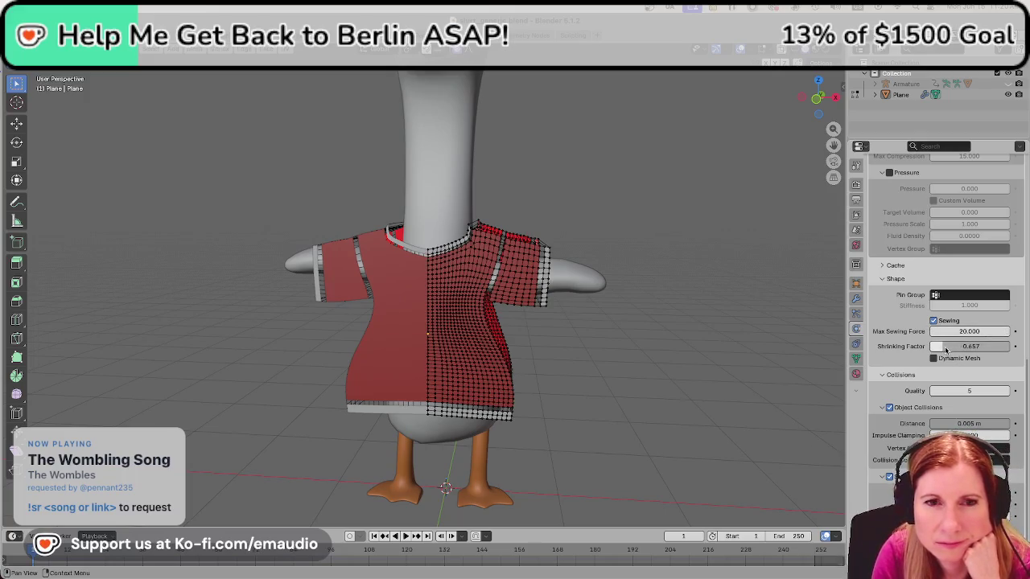
left_click(942, 351)
key("Home")
type("-")
key("Return")
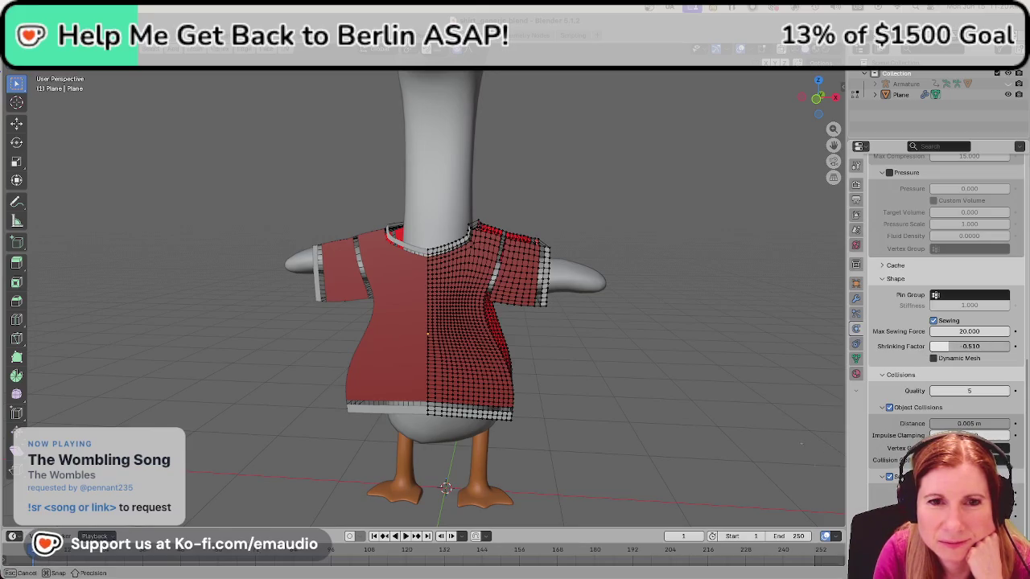
left_click_drag(971, 346, 969, 346)
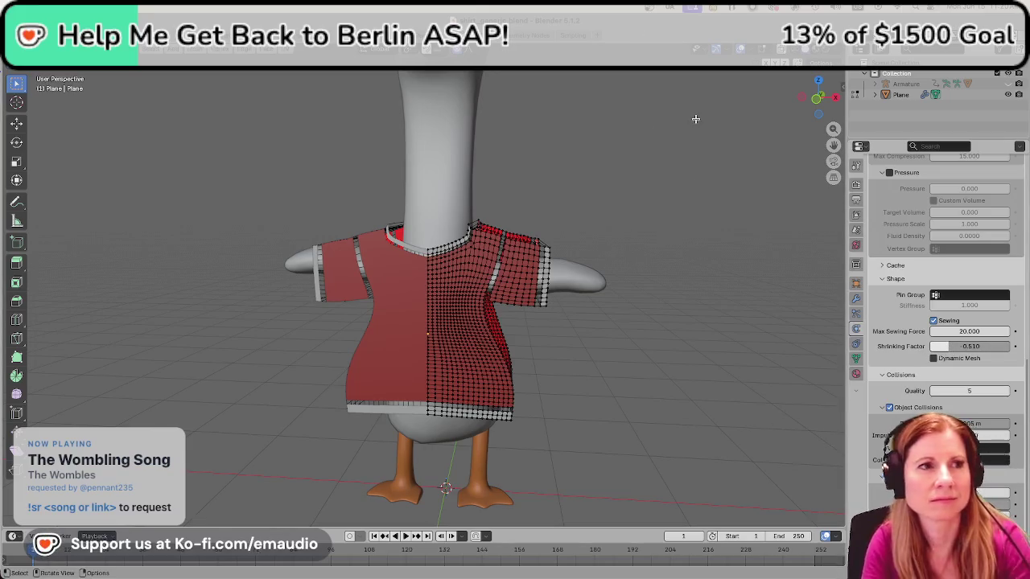
Briefly play the cloth simulation, then return the timeline to frame 1.
key("space")
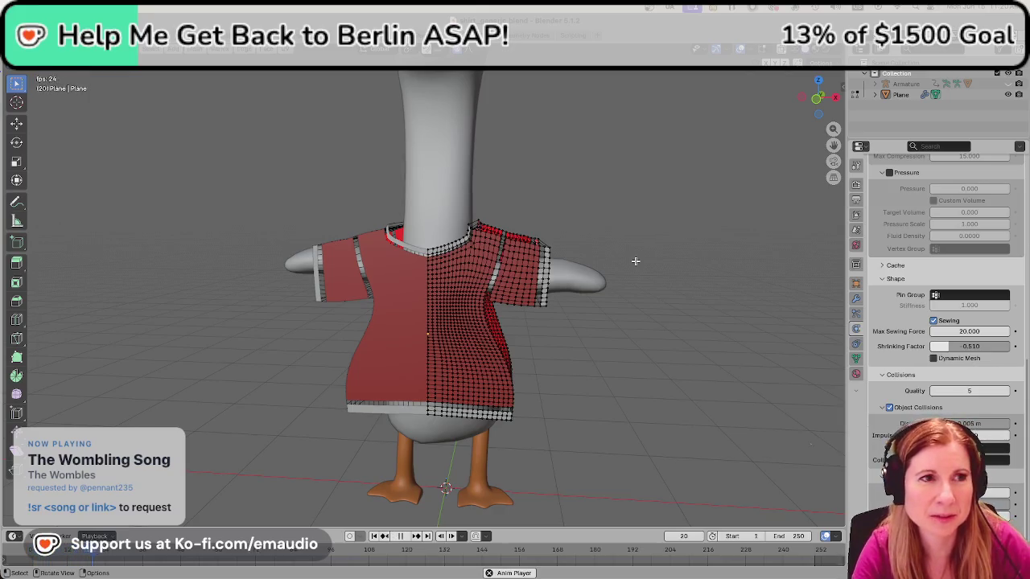
key("space")
left_click(685, 536)
type("1")
key("Return")
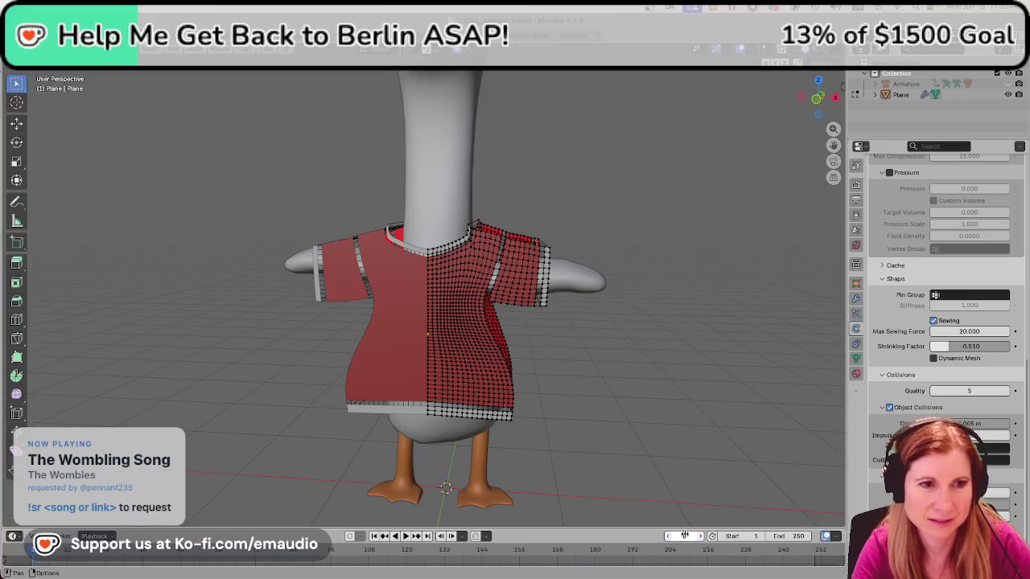
Leave Edit Mode, play the simulation from the start, view it three-quarter, then rewind to frame 1.
key("Tab")
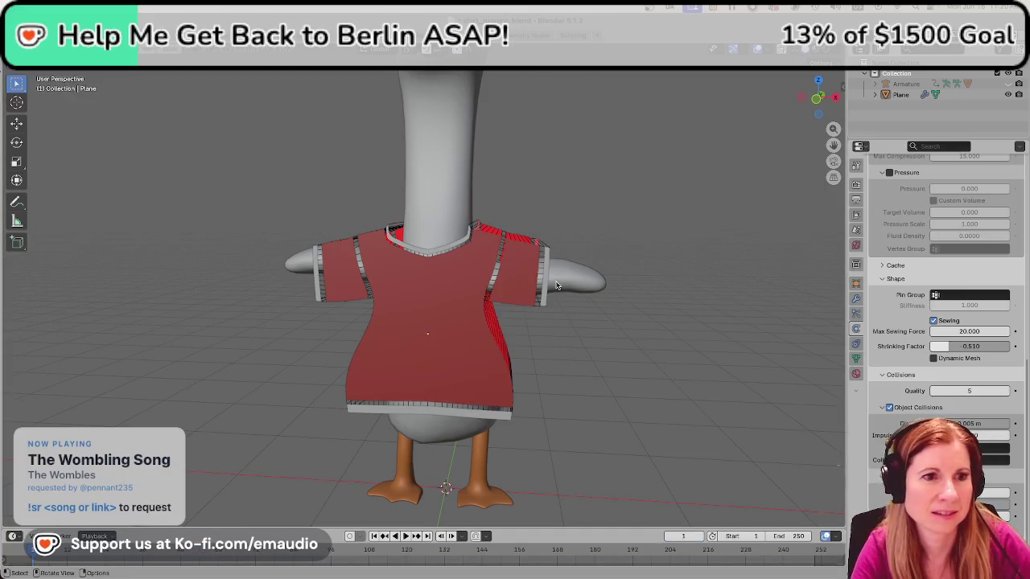
key("space")
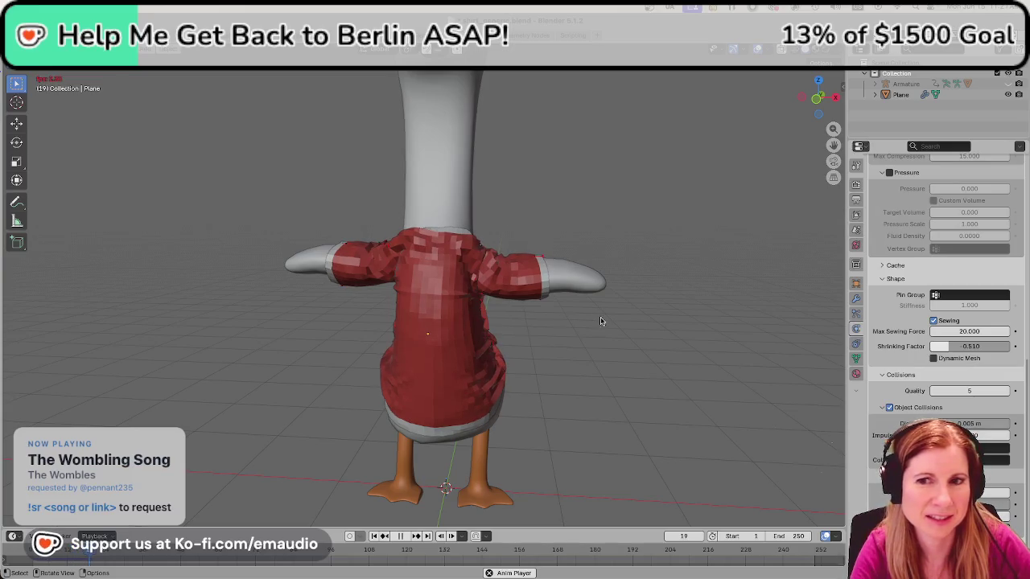
scroll(596, 322, "down", 4)
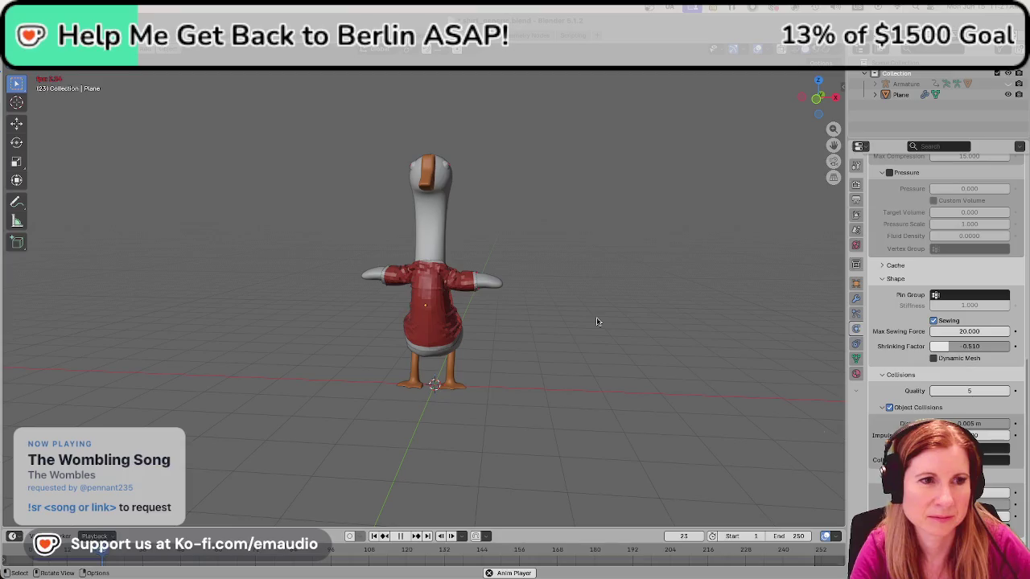
key("space")
scroll(596, 322, "up", 2)
scroll(597, 322, "up", 5)
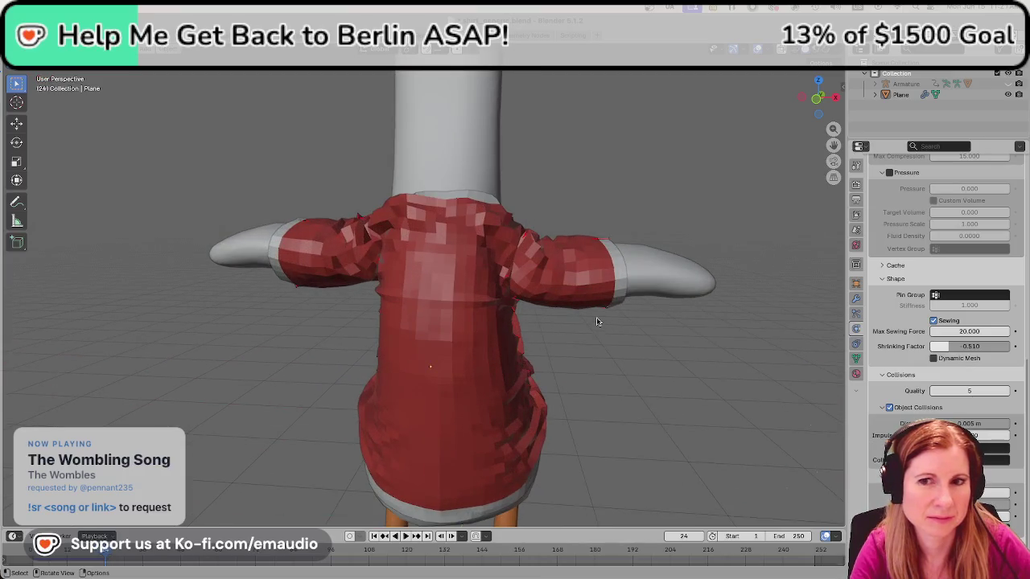
scroll(597, 322, "down", 6)
mouse_move(585, 317)
middle_mouse_down()
mouse_move(402, 281)
mouse_move(552, 294)
mouse_move(372, 330)
mouse_move(630, 292)
mouse_move(591, 306)
mouse_move(629, 327)
middle_mouse_up()
scroll(616, 313, "up", 3)
scroll(619, 318, "down", 1)
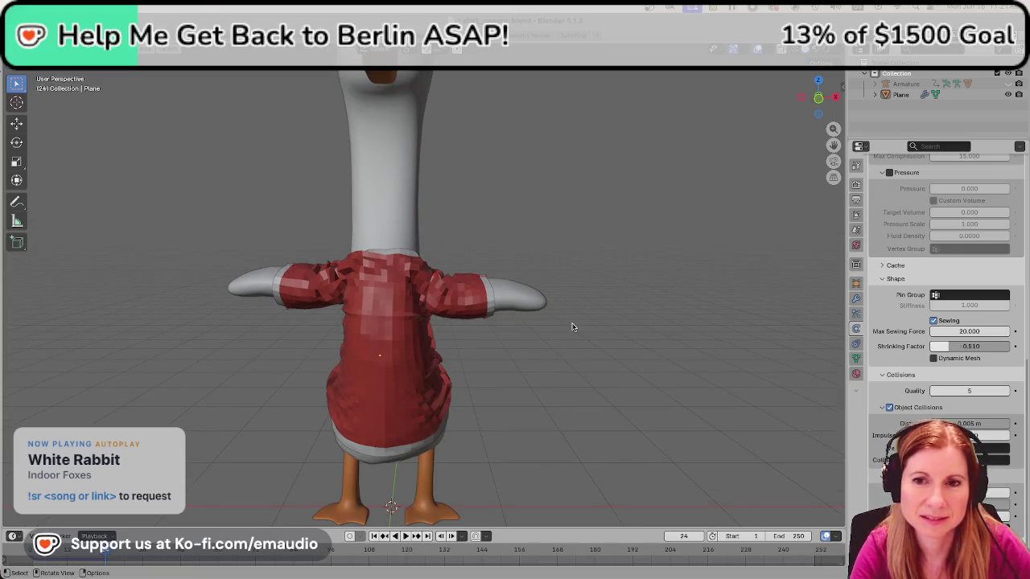
key("shift+Left")
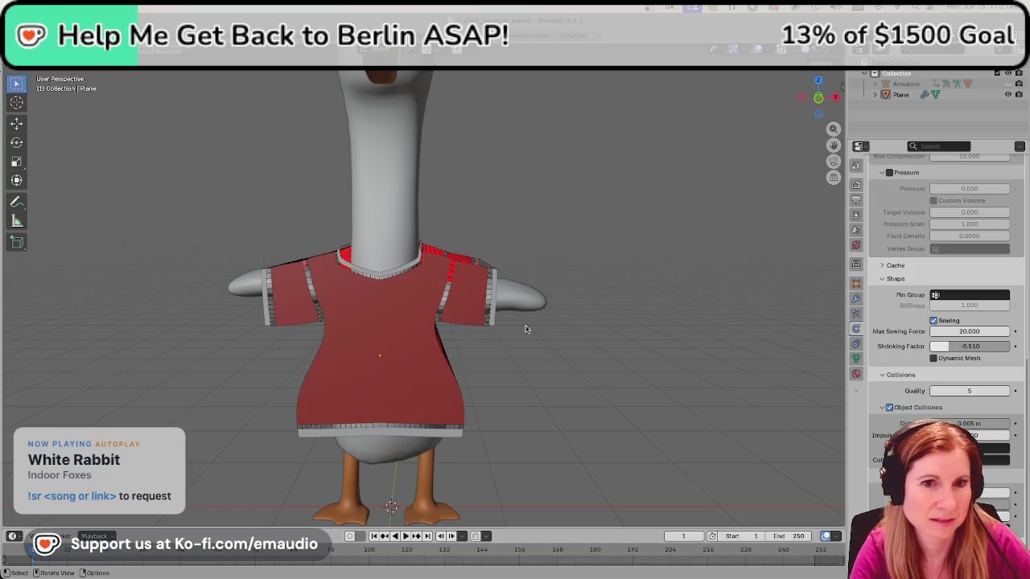
Try a shrinking factor of 0.390, play the simulation, then rewind to frame 1.
left_click_drag(970, 346, 975, 346)
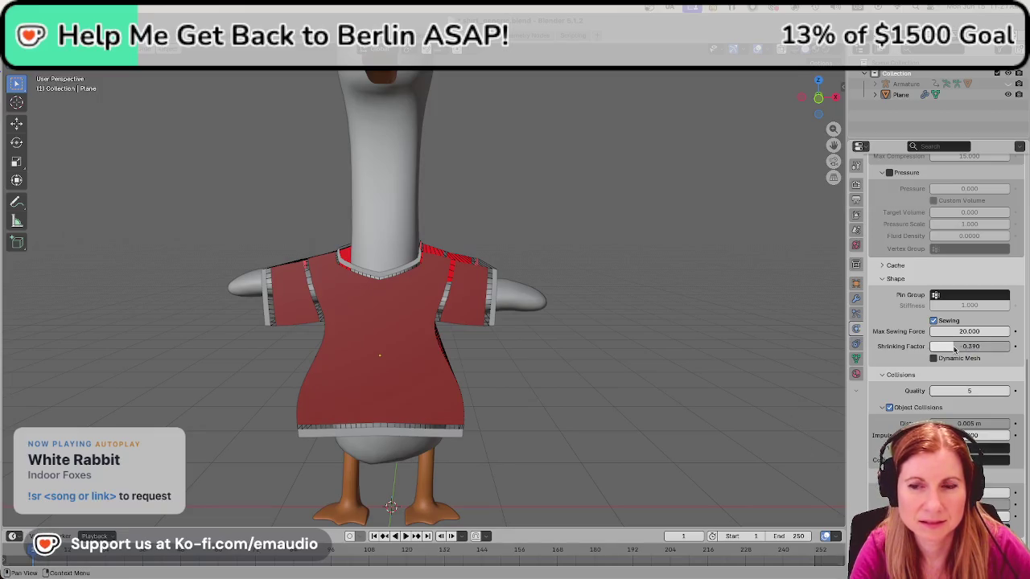
key("space")
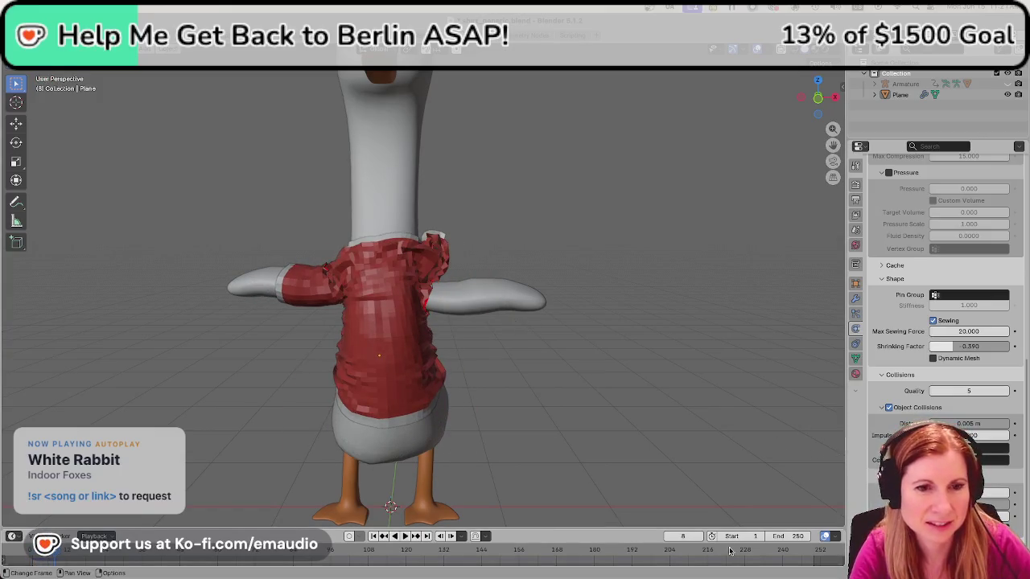
key("shift+Left")
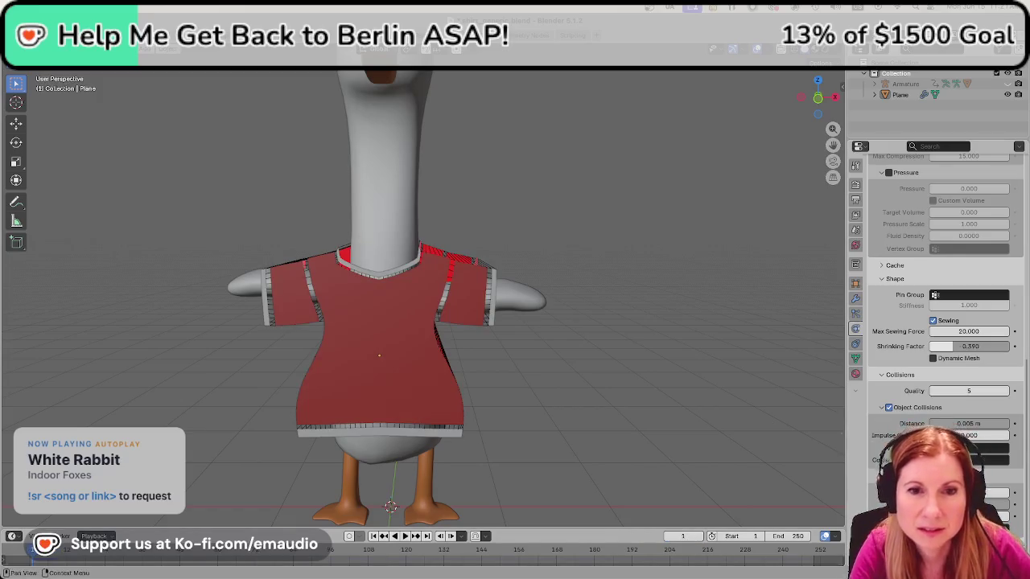
Return the shrinking factor to 0.510 and put the shirt object into Edit Mode.
left_click_drag(954, 348, 959, 347)
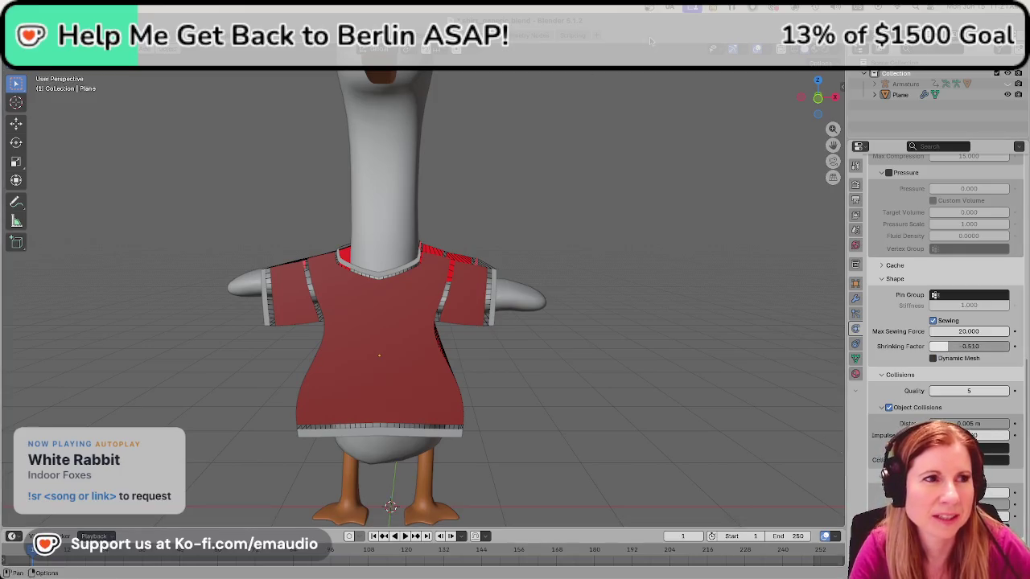
left_click(399, 338)
key("Tab")
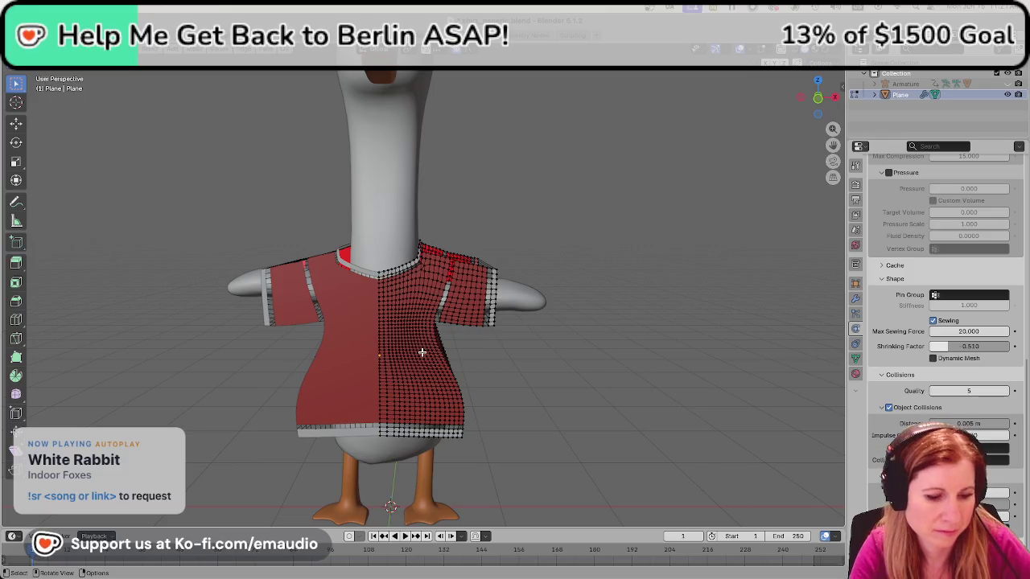
Select all the shirt's vertices and review its 'seam' material settings.
key("a")
left_click(856, 375)
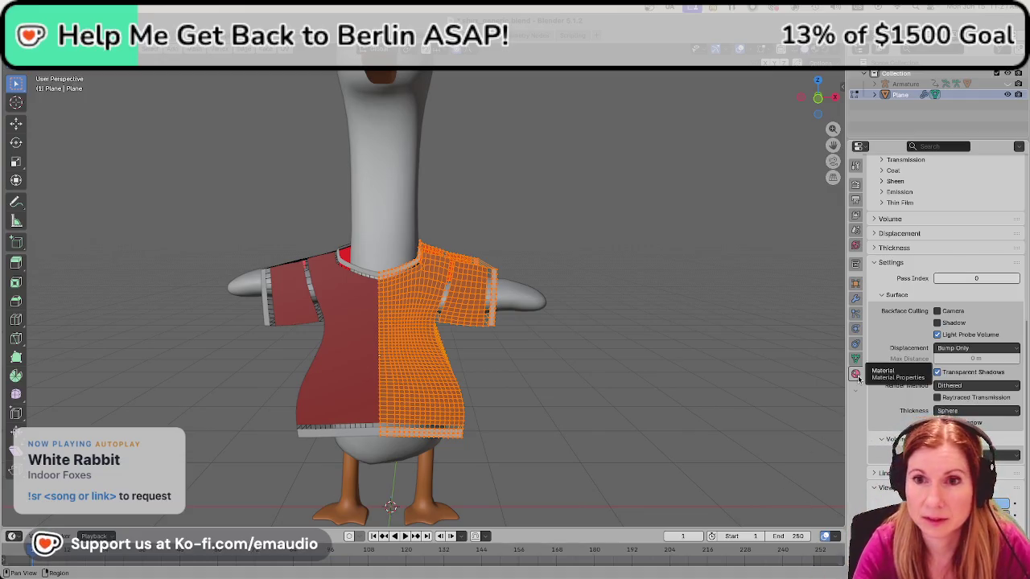
scroll(931, 342, "up", 8)
scroll(932, 344, "up", 4)
scroll(935, 350, "down", 4)
scroll(937, 356, "down", 8)
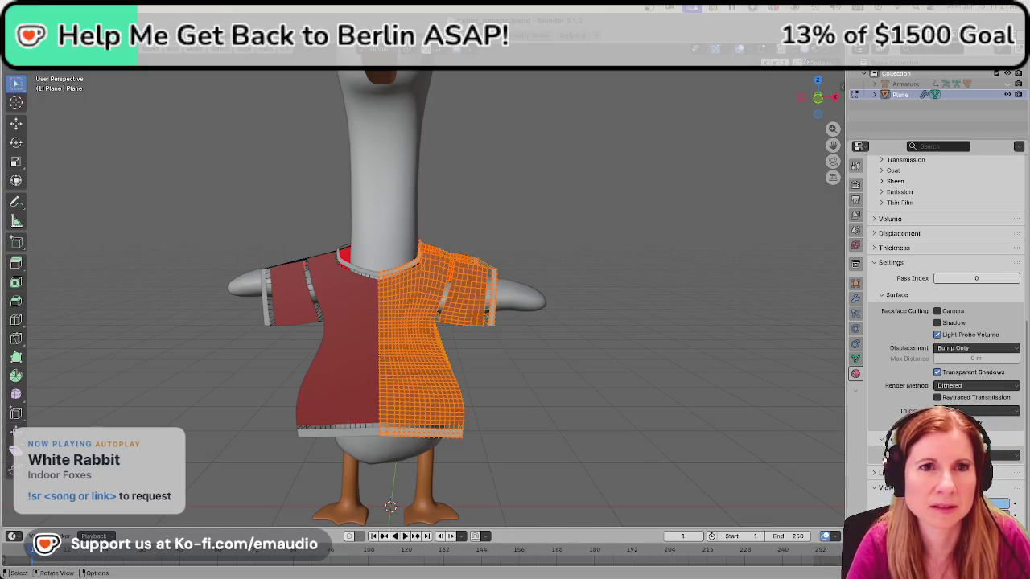
Switch to solid shading, deselect the shirt, and play the simulation until the shirt drapes around the goose.
left_click(814, 53)
left_click(663, 358)
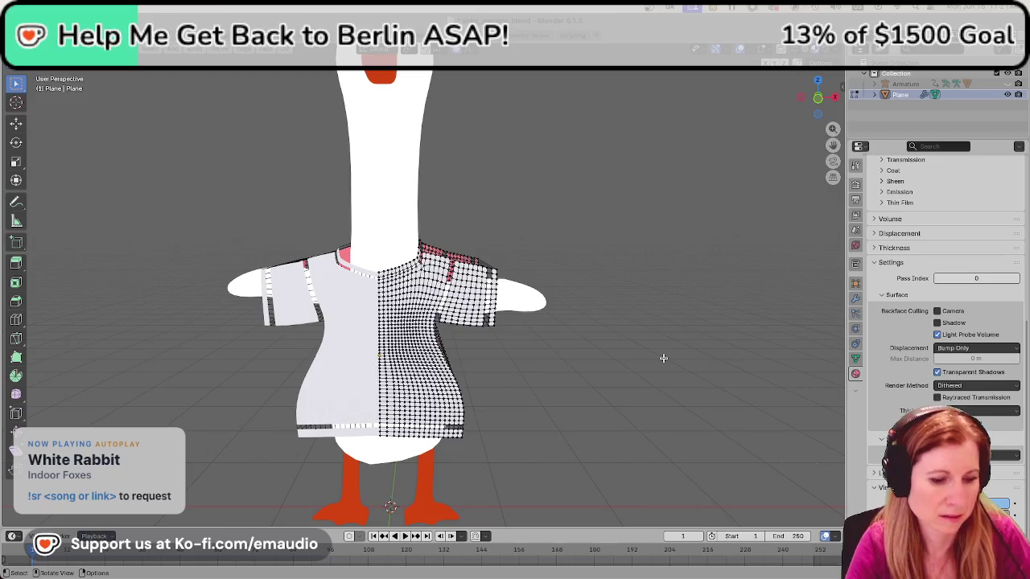
key("Tab")
key("Tab")
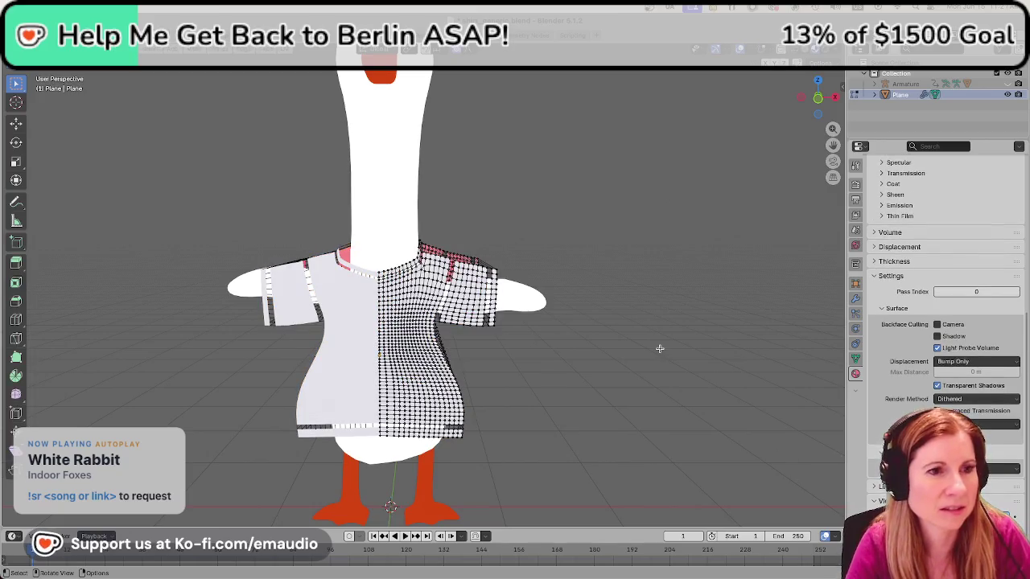
key("Tab")
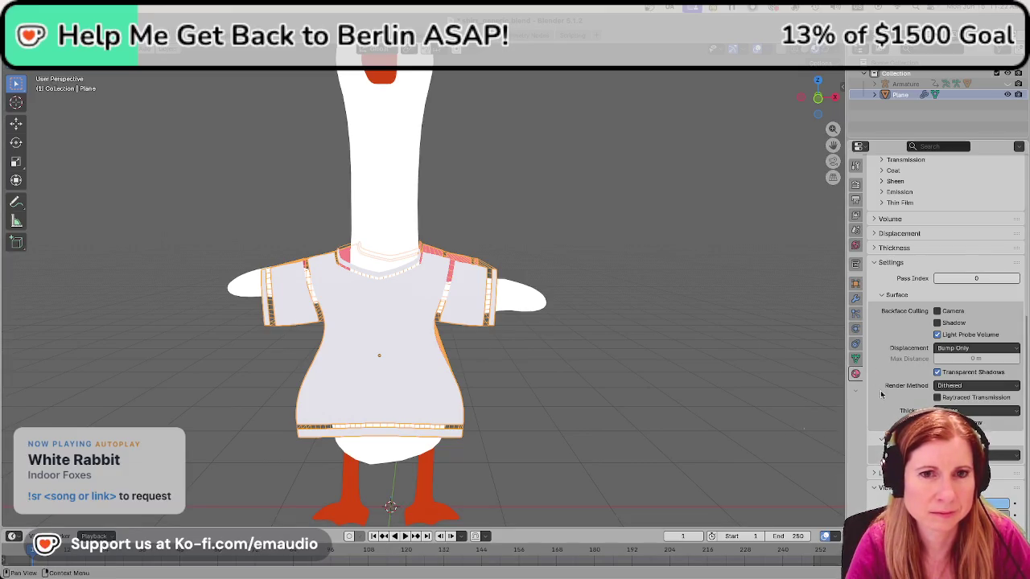
scroll(899, 392, "up", 8)
scroll(900, 392, "up", 7)
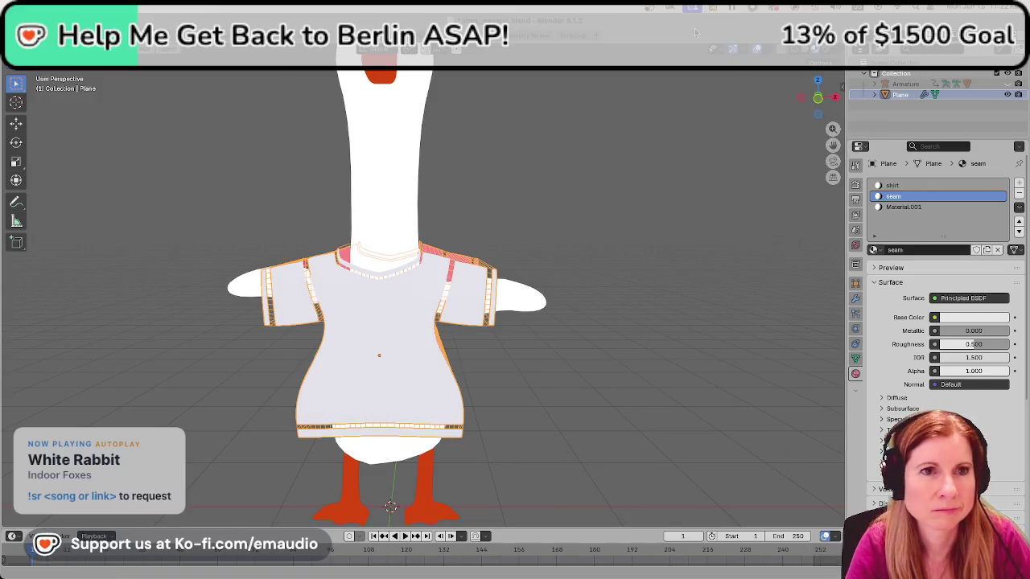
key("space")
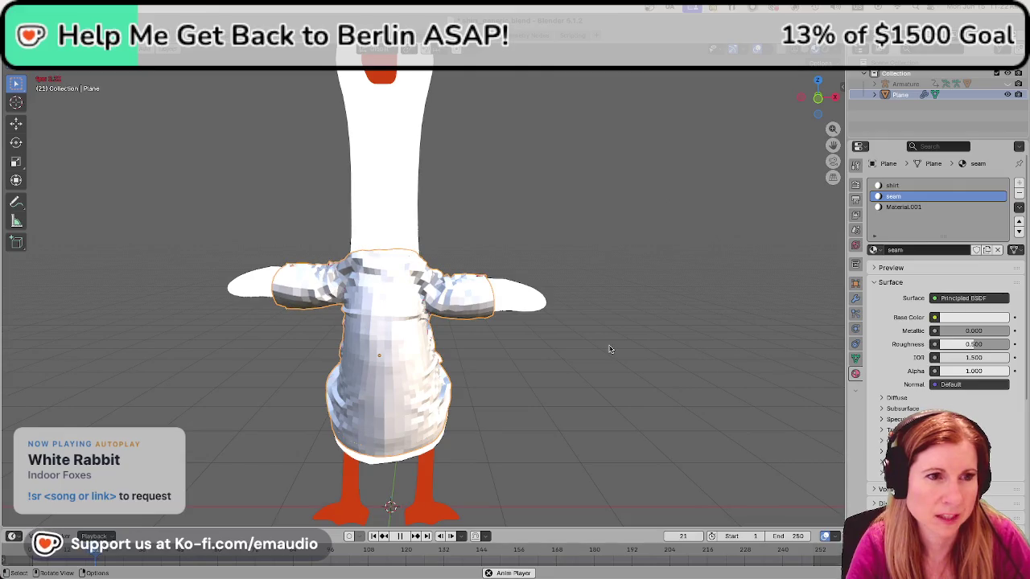
Apply Shade Smooth to the shirt from its right-click menu.
middle_click_drag(552, 381, 630, 379)
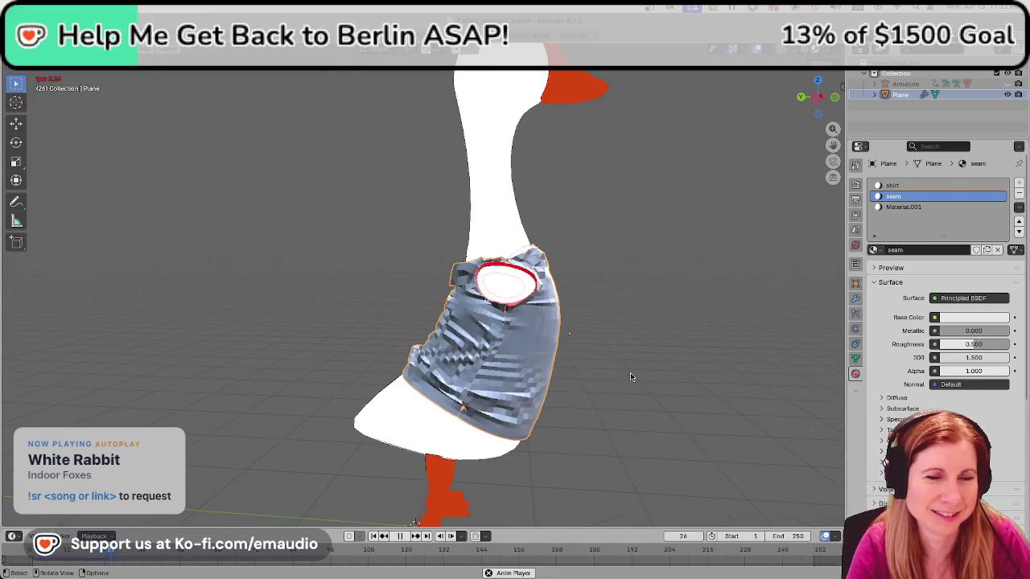
middle_click_drag(698, 358, 582, 374)
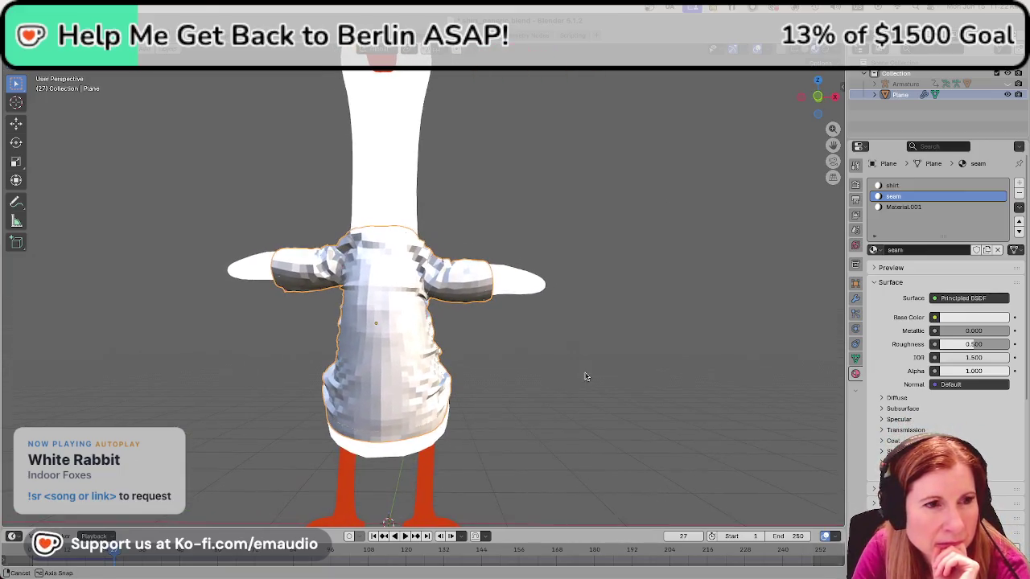
right_click(398, 351)
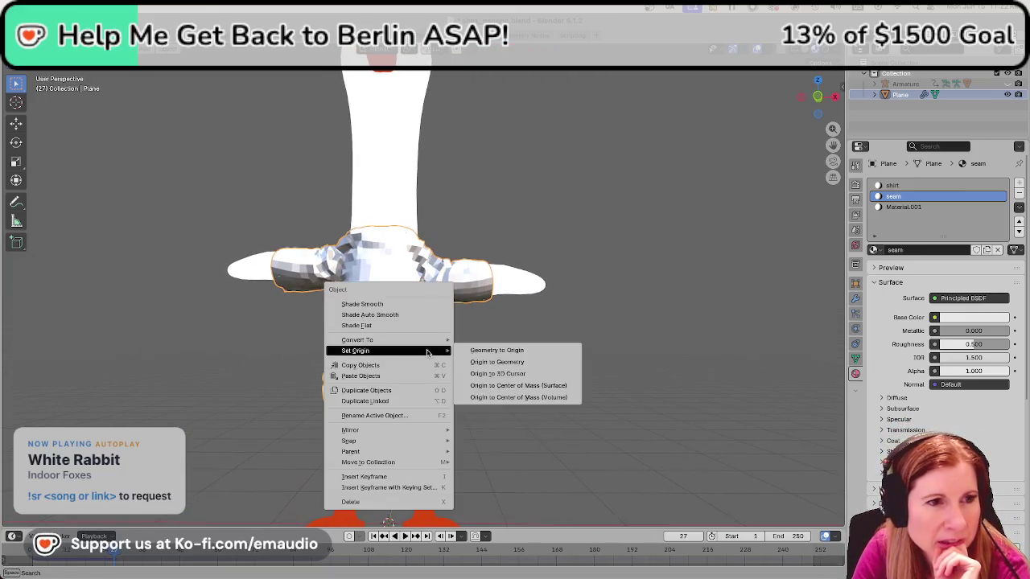
left_click(402, 304)
Inspect the smoothed shirt's folds close up from the front and side.
mouse_move(541, 354)
middle_mouse_down()
mouse_move(576, 333)
mouse_move(481, 357)
middle_mouse_up()
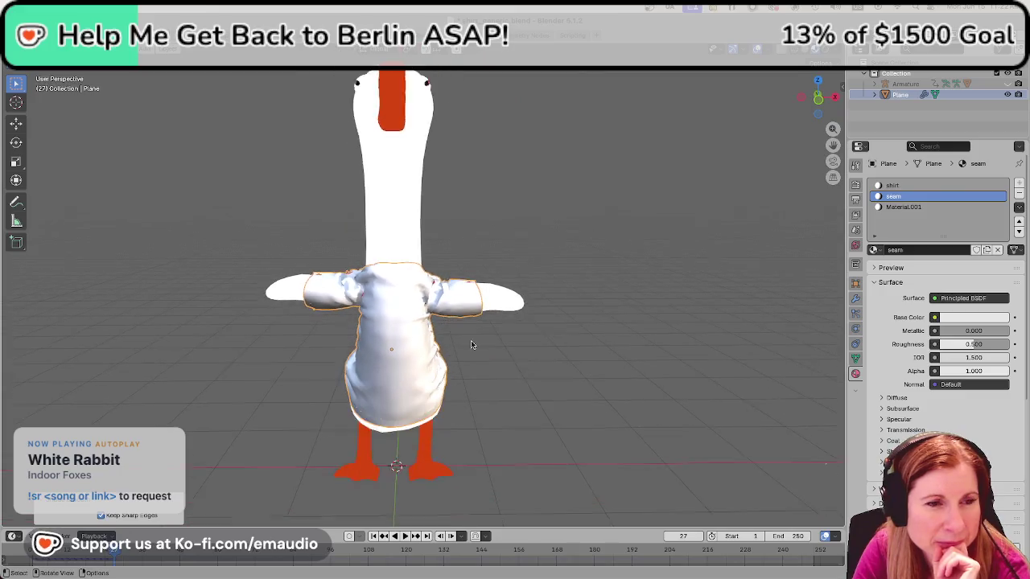
scroll(481, 356, "up", 2)
mouse_move(655, 400)
middle_mouse_down()
mouse_move(563, 400)
mouse_move(816, 396)
mouse_move(689, 400)
mouse_move(609, 386)
mouse_move(741, 384)
mouse_move(299, 356)
mouse_move(589, 363)
mouse_move(388, 360)
middle_mouse_up()
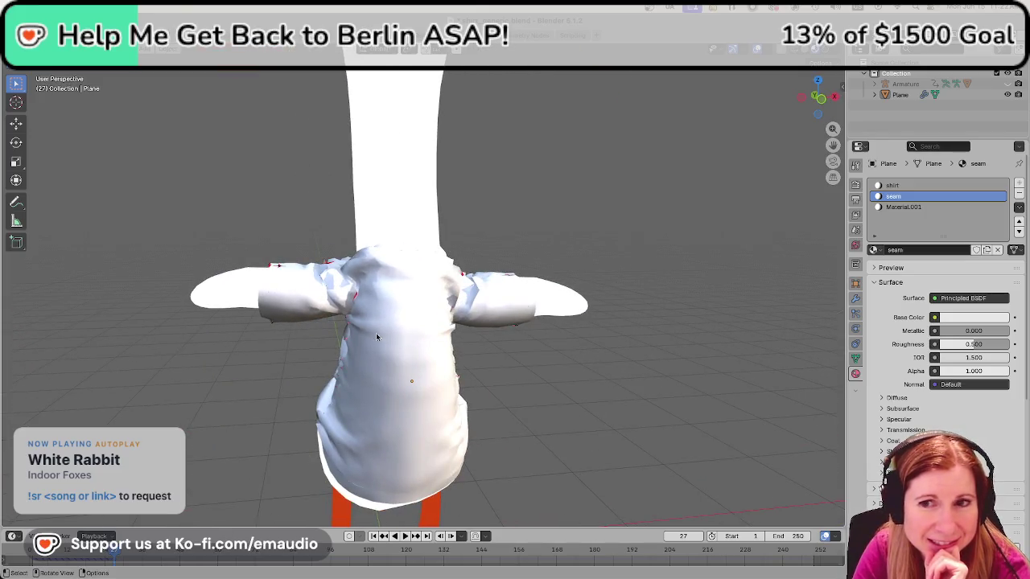
scroll(380, 338, "down", 3)
scroll(380, 348, "up", 5)
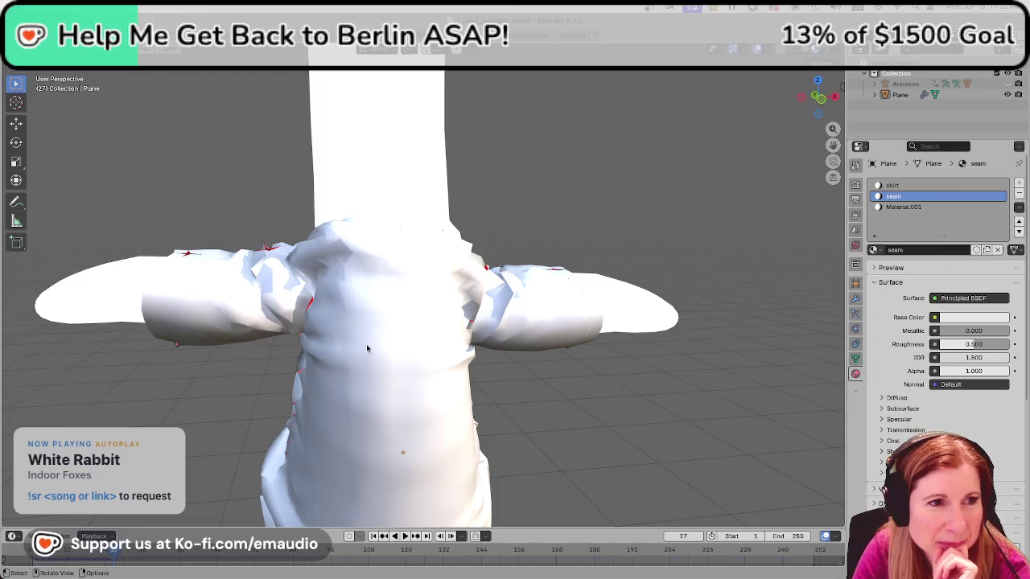
scroll(419, 322, "up", 5)
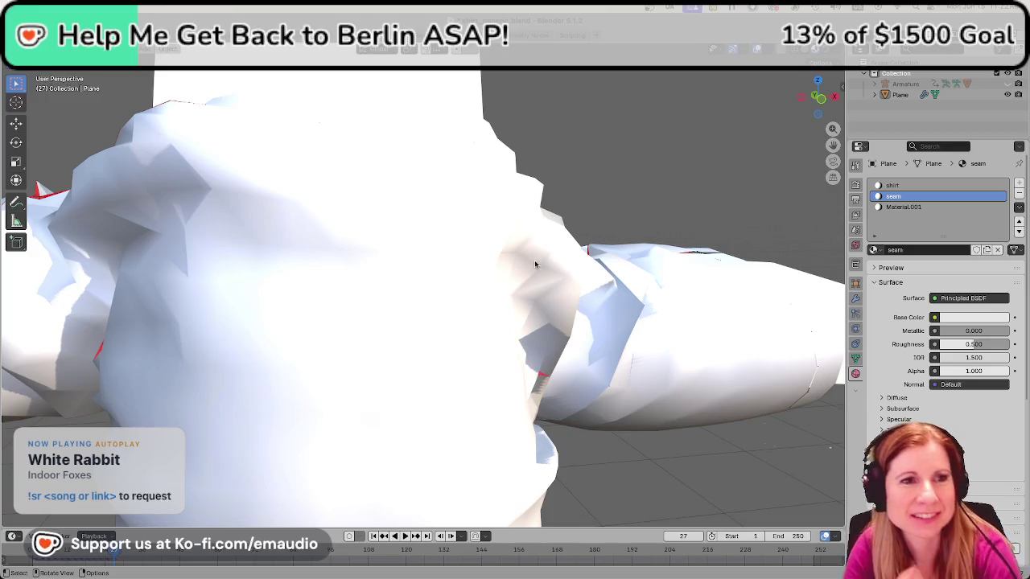
mouse_move(166, 206)
middle_mouse_down()
mouse_move(327, 188)
mouse_move(375, 212)
middle_mouse_up()
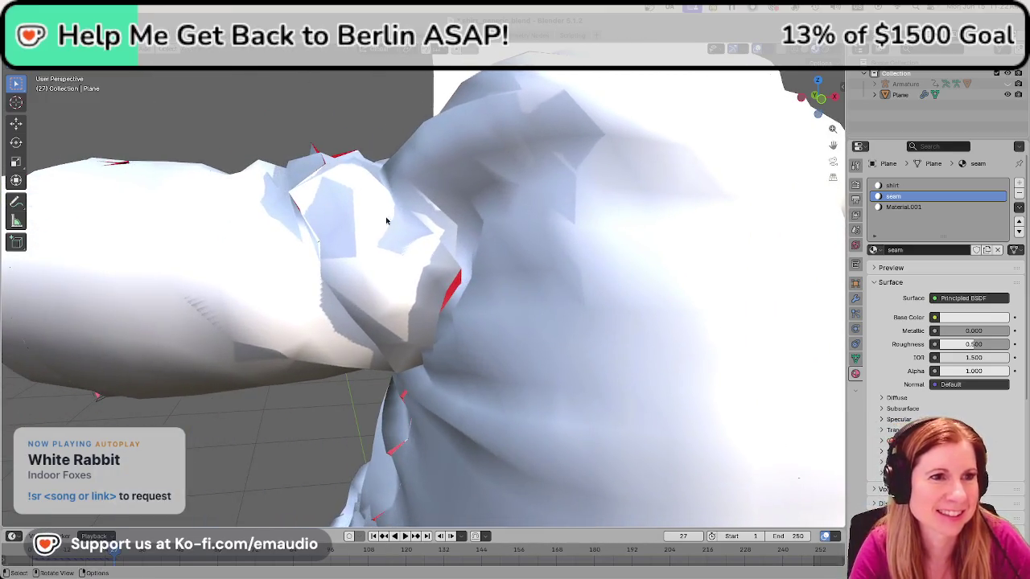
scroll(609, 372, "down", 5)
scroll(609, 373, "down", 3)
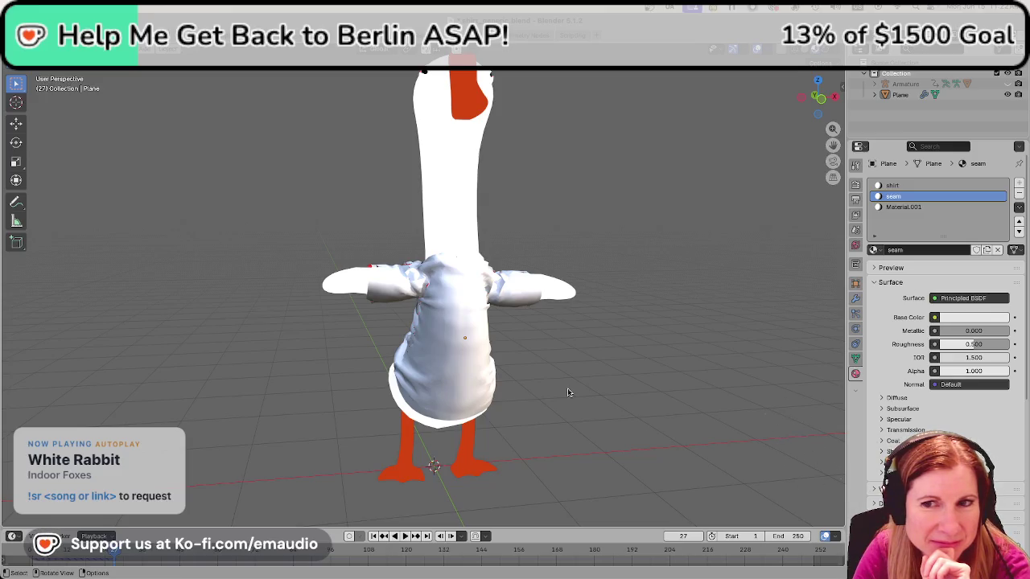
scroll(419, 330, "up", 2)
scroll(386, 318, "up", 2)
scroll(361, 306, "up", 3)
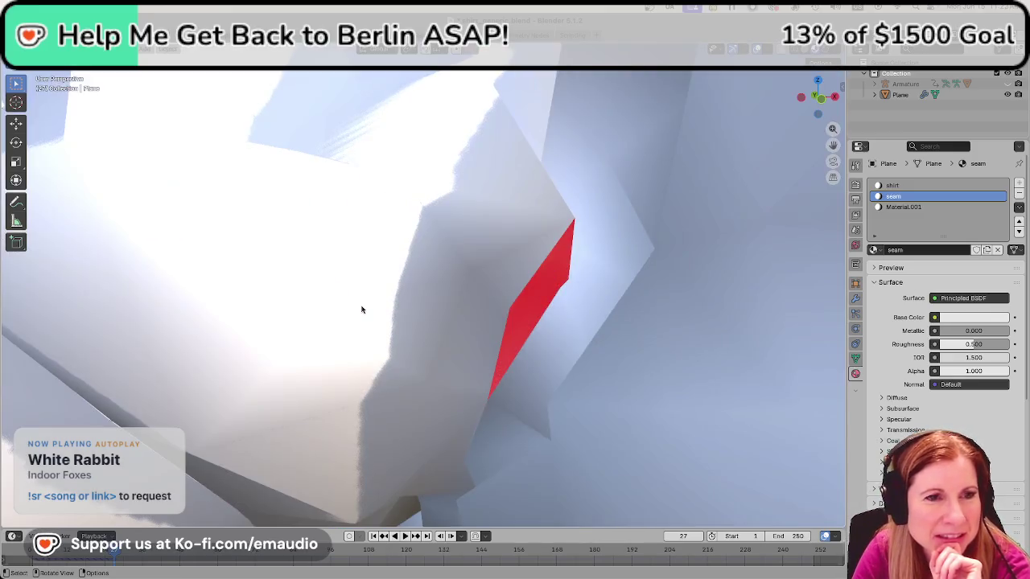
scroll(357, 313, "down", 3)
scroll(357, 312, "down", 4)
Check the shirt from the back-left and front, then select the shirt object.
mouse_move(356, 312)
middle_mouse_down()
mouse_move(494, 321)
mouse_move(476, 310)
middle_mouse_up()
scroll(476, 311, "up", 3)
scroll(458, 241, "up", 2)
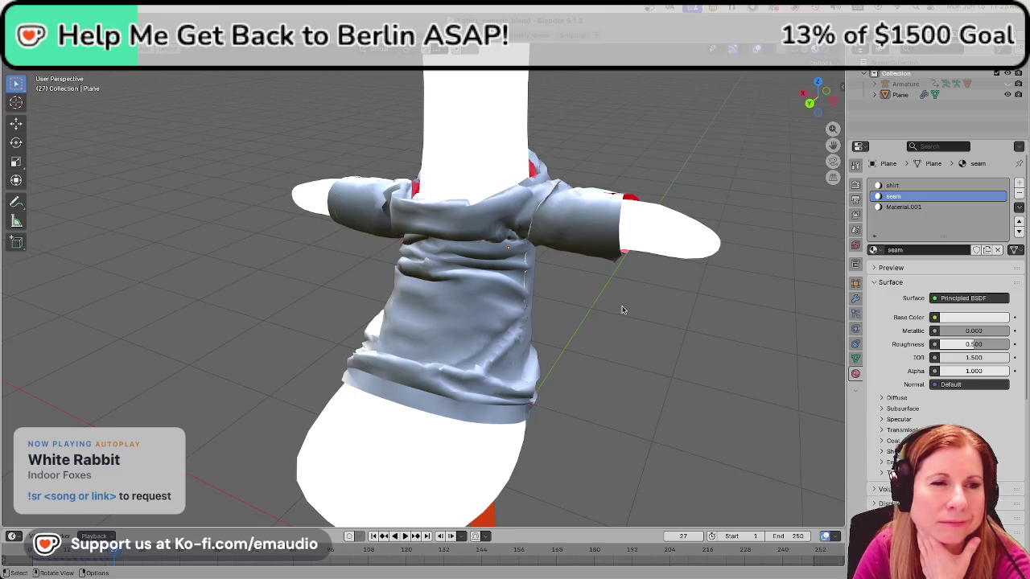
middle_click_drag(653, 314, 340, 281)
scroll(341, 281, "up", 4)
scroll(330, 306, "down", 4)
scroll(314, 346, "down", 2)
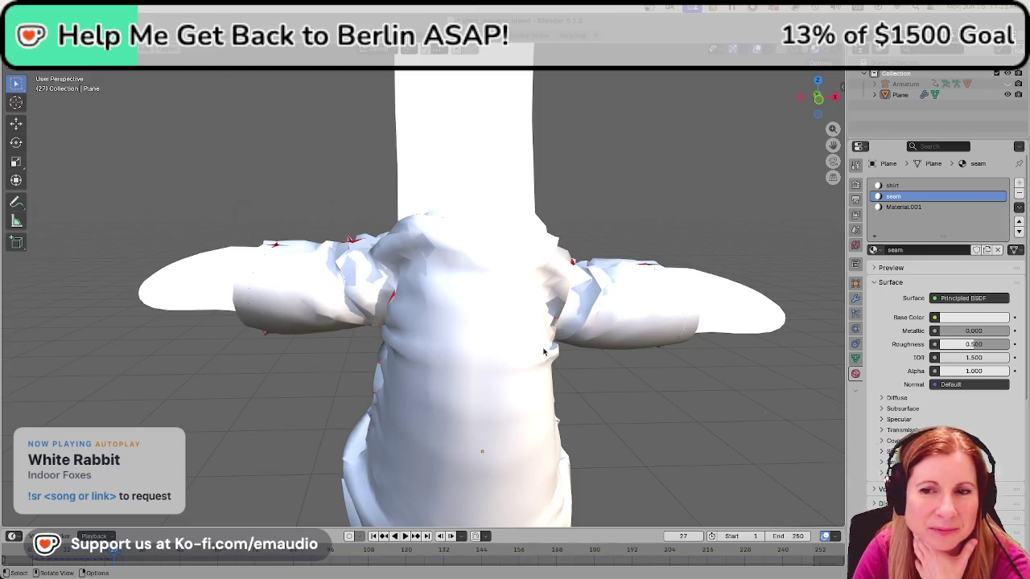
scroll(531, 370, "down", 5)
scroll(525, 384, "up", 5)
scroll(524, 384, "up", 4)
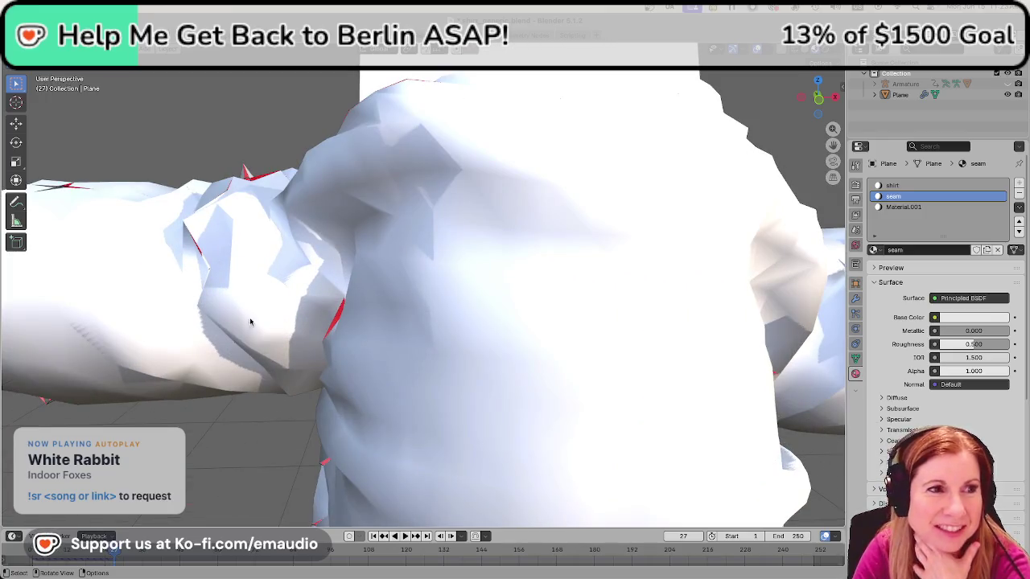
left_click(291, 264)
Toggle the shirt through Edit Mode, play the simulation in reverse, then scrub to frame 146.
key("Tab")
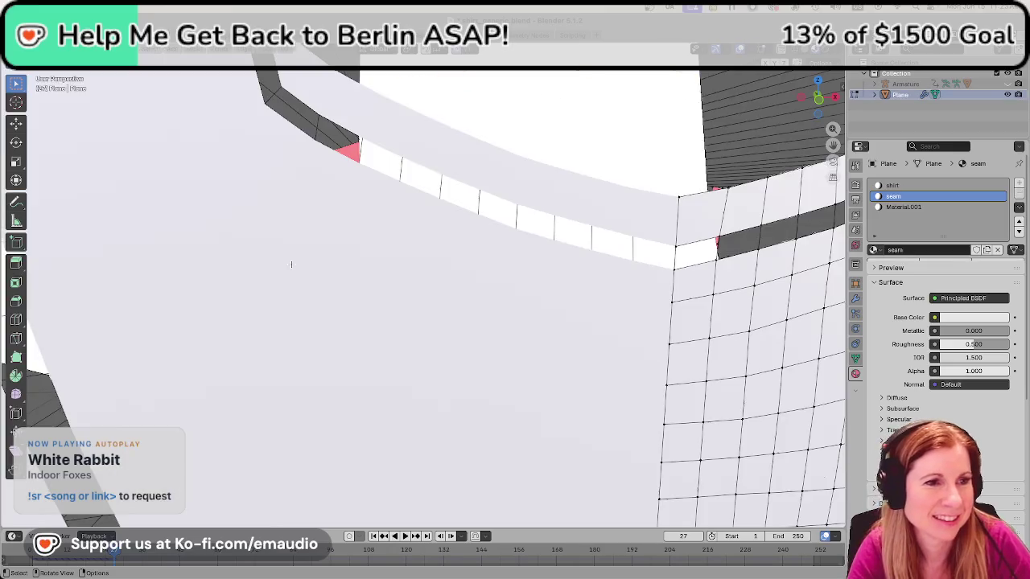
key("Tab")
scroll(282, 275, "down", 5)
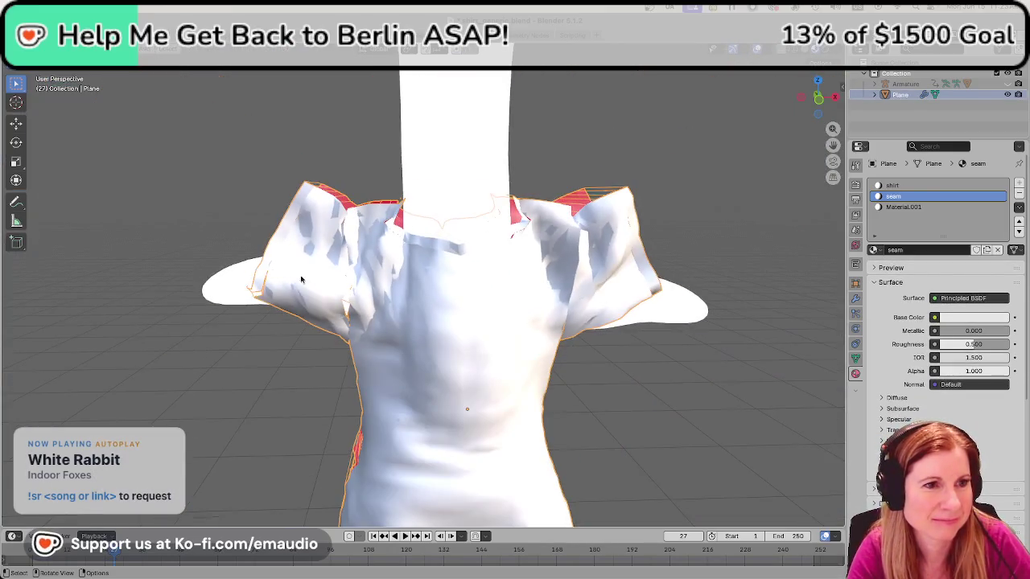
scroll(319, 267, "down", 4)
scroll(313, 273, "down", 2)
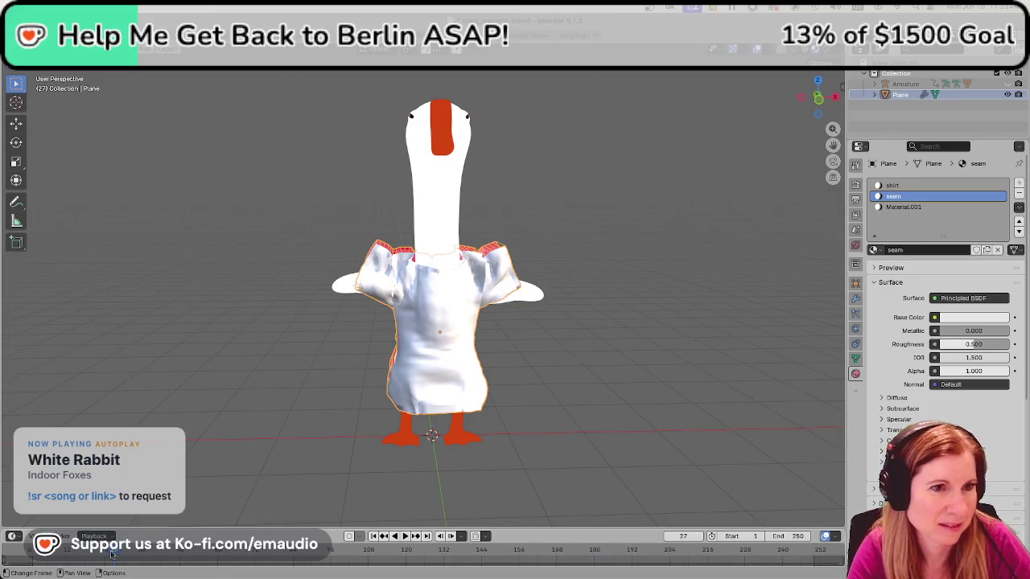
key("shift+ctrl+space")
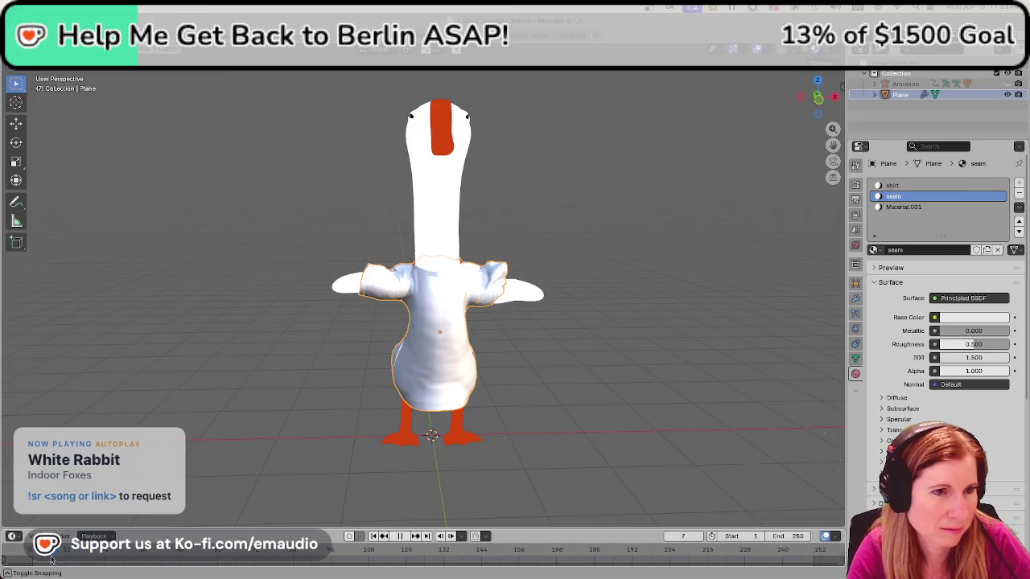
key("space")
key("space")
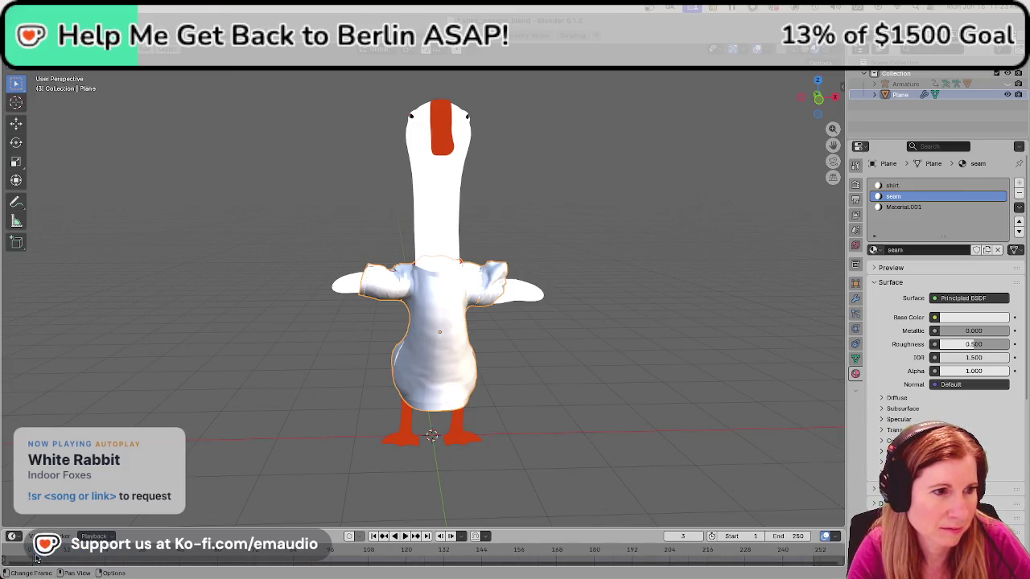
mouse_move(98, 559)
left_mouse_down()
mouse_move(80, 563)
mouse_move(351, 554)
left_mouse_up()
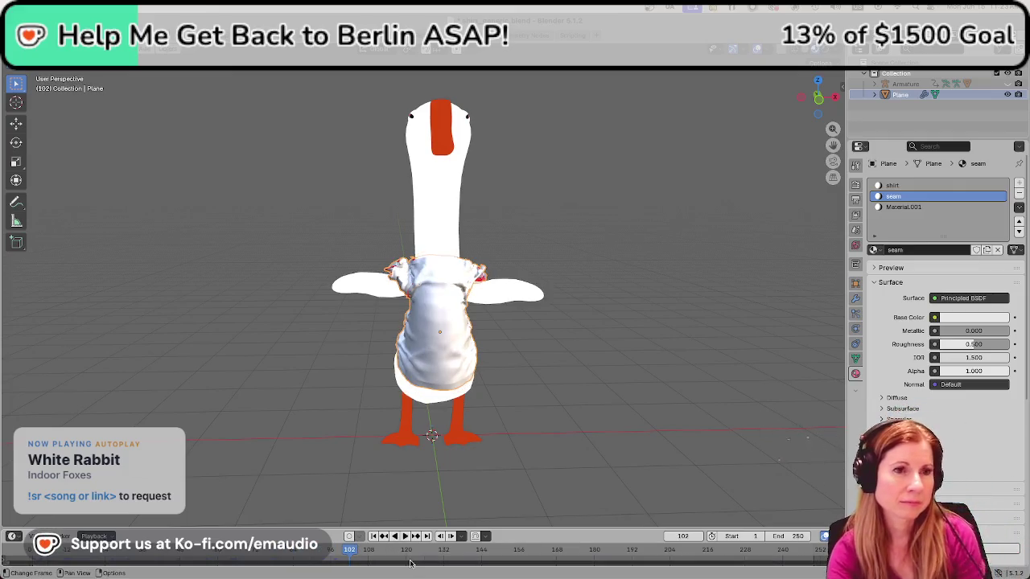
left_click_drag(354, 553, 537, 553)
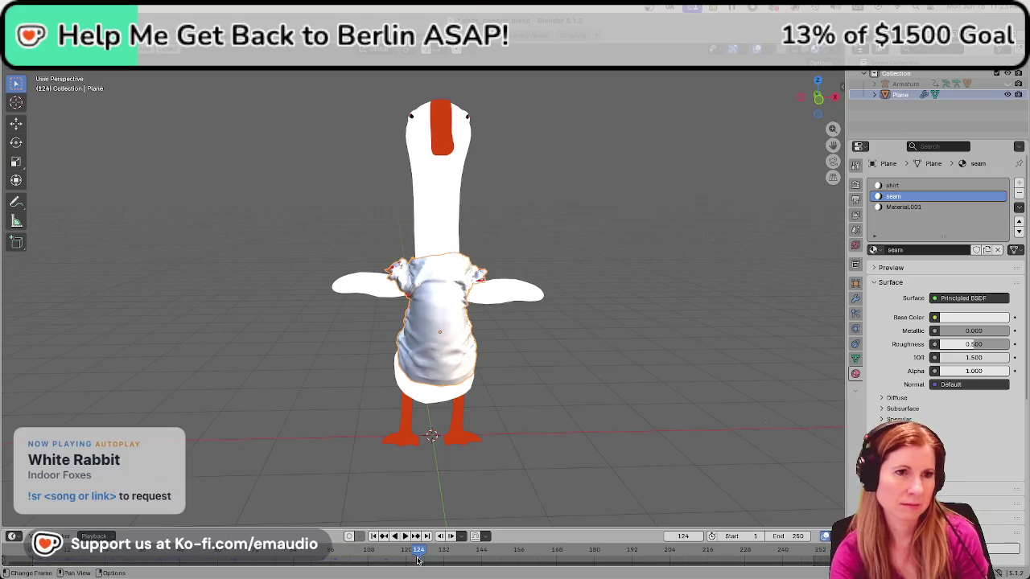